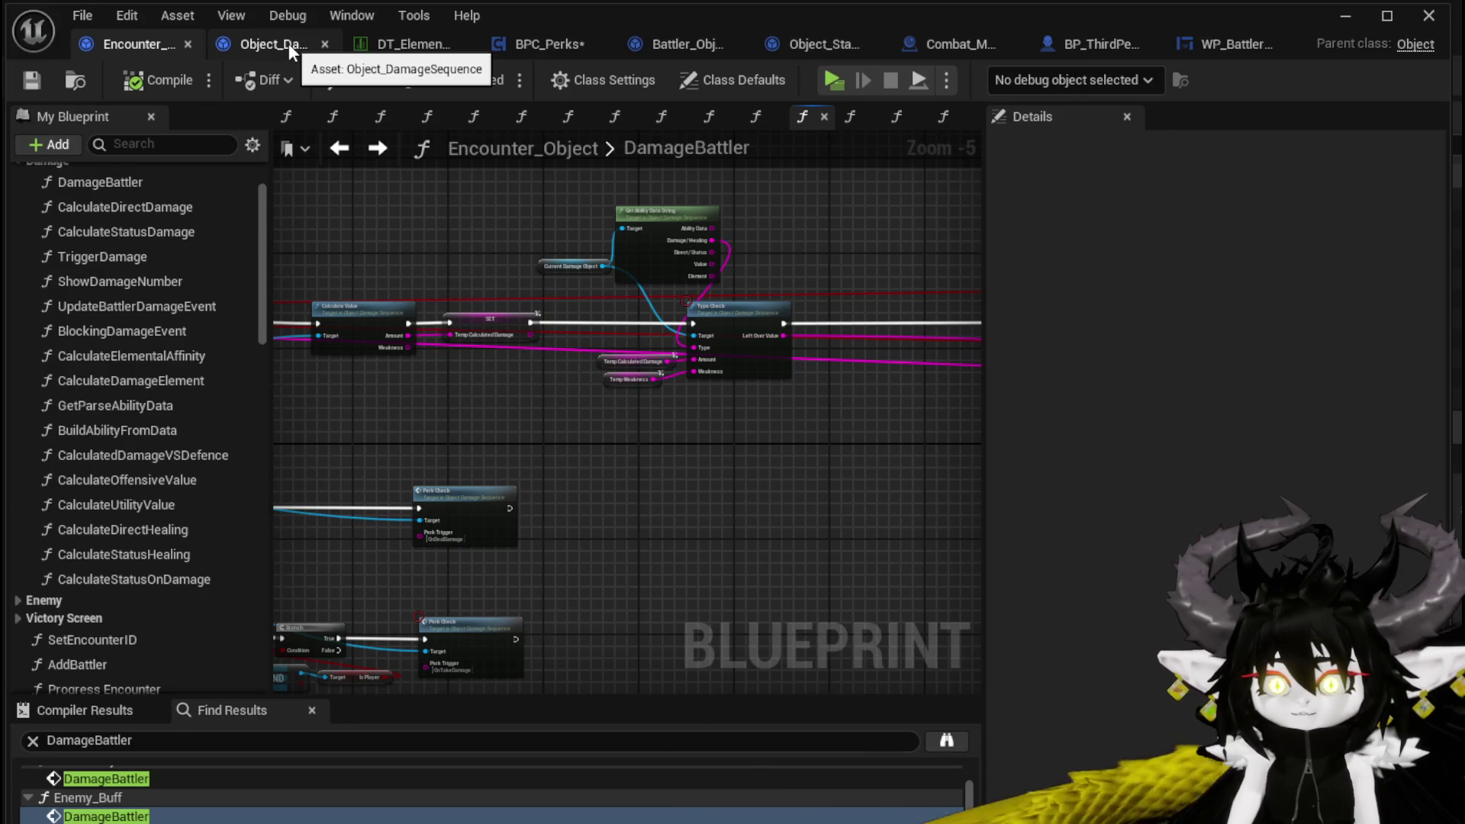
Step: In BPC_Perks, search 'Calculate D' from the encounter object reference and place a Calculate Direct Damage node
click(518, 44)
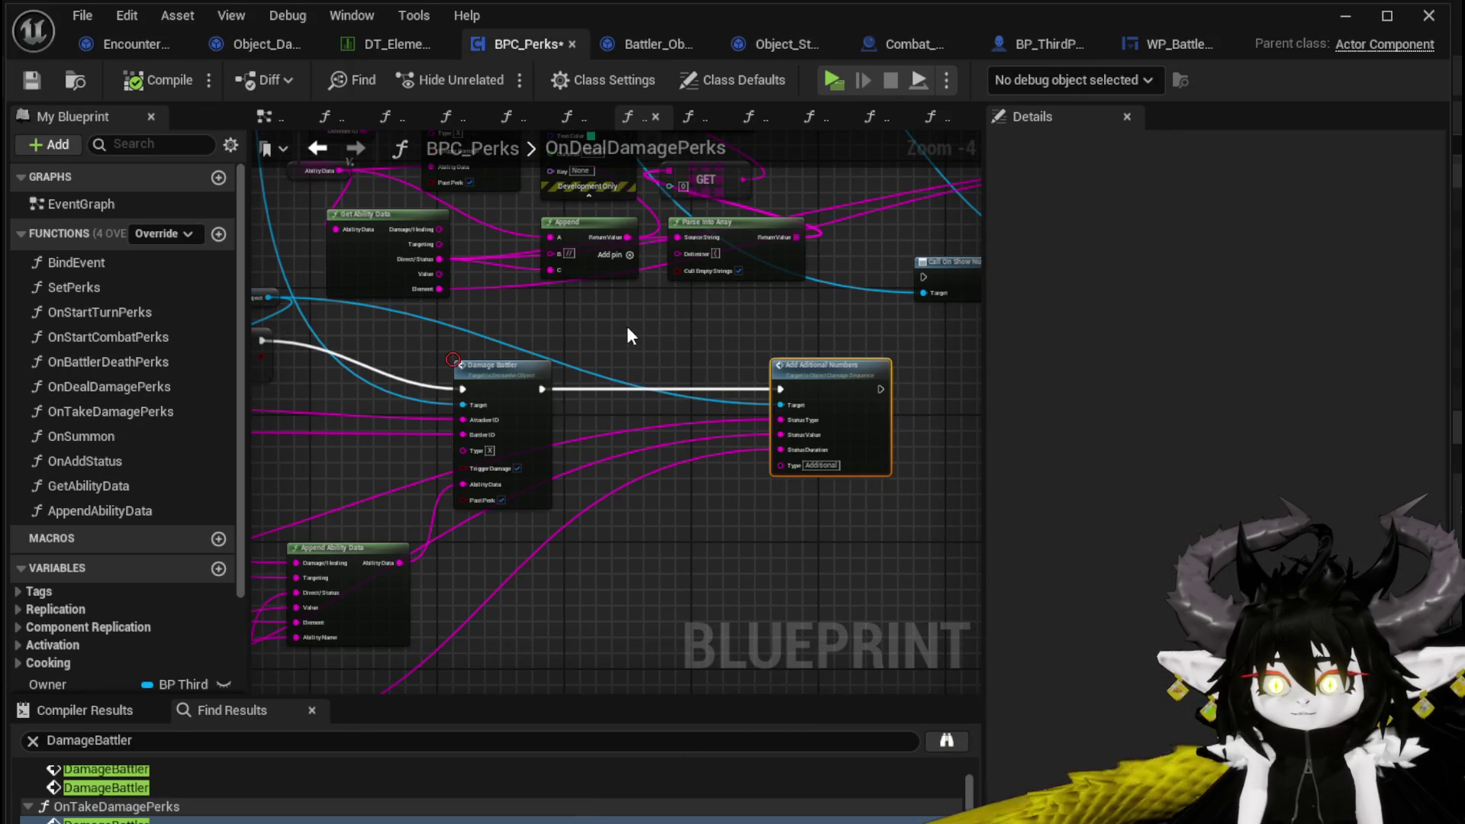
drag(500, 315, 621, 463)
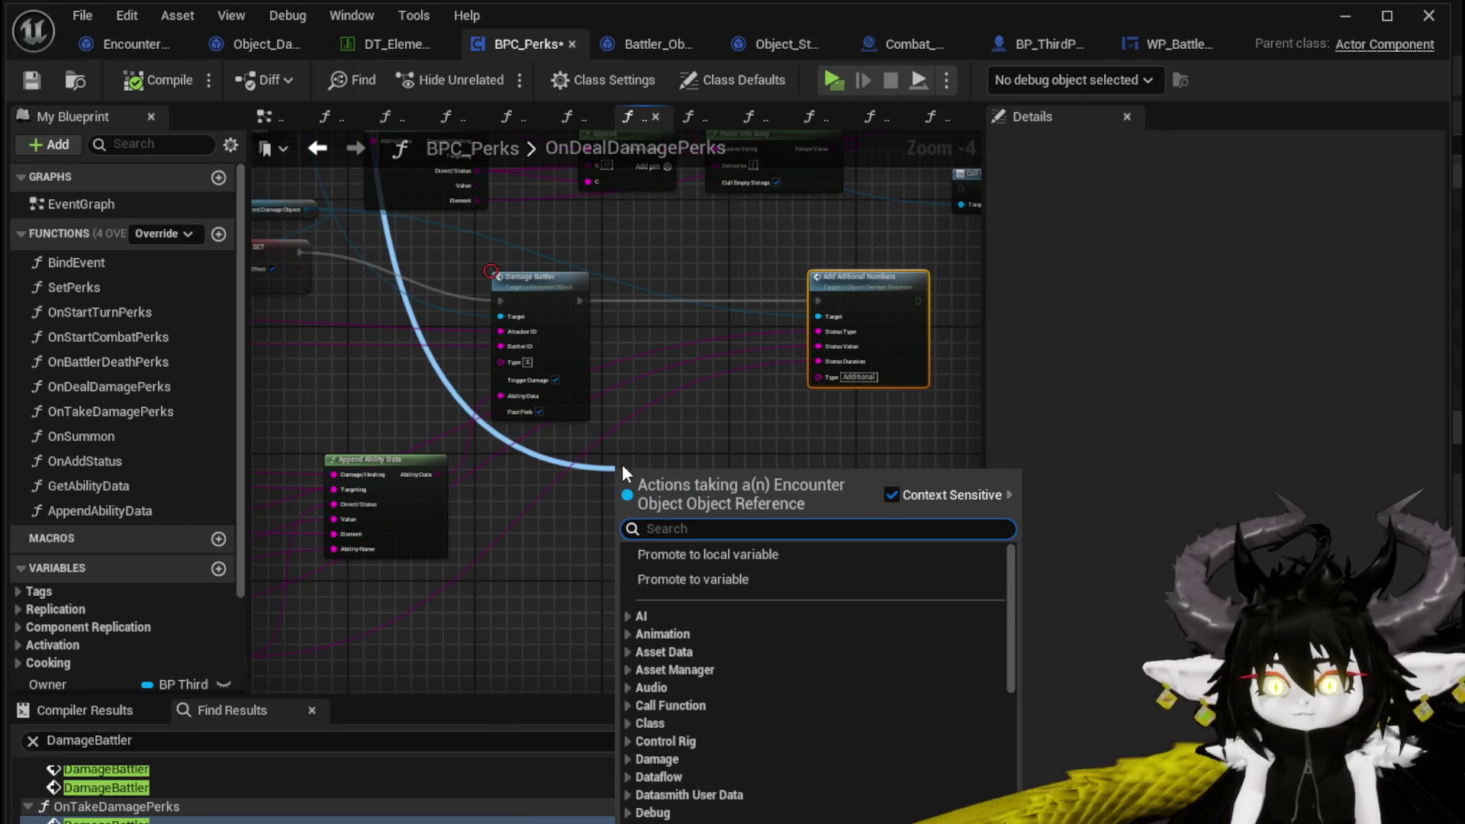
text(Calculate)
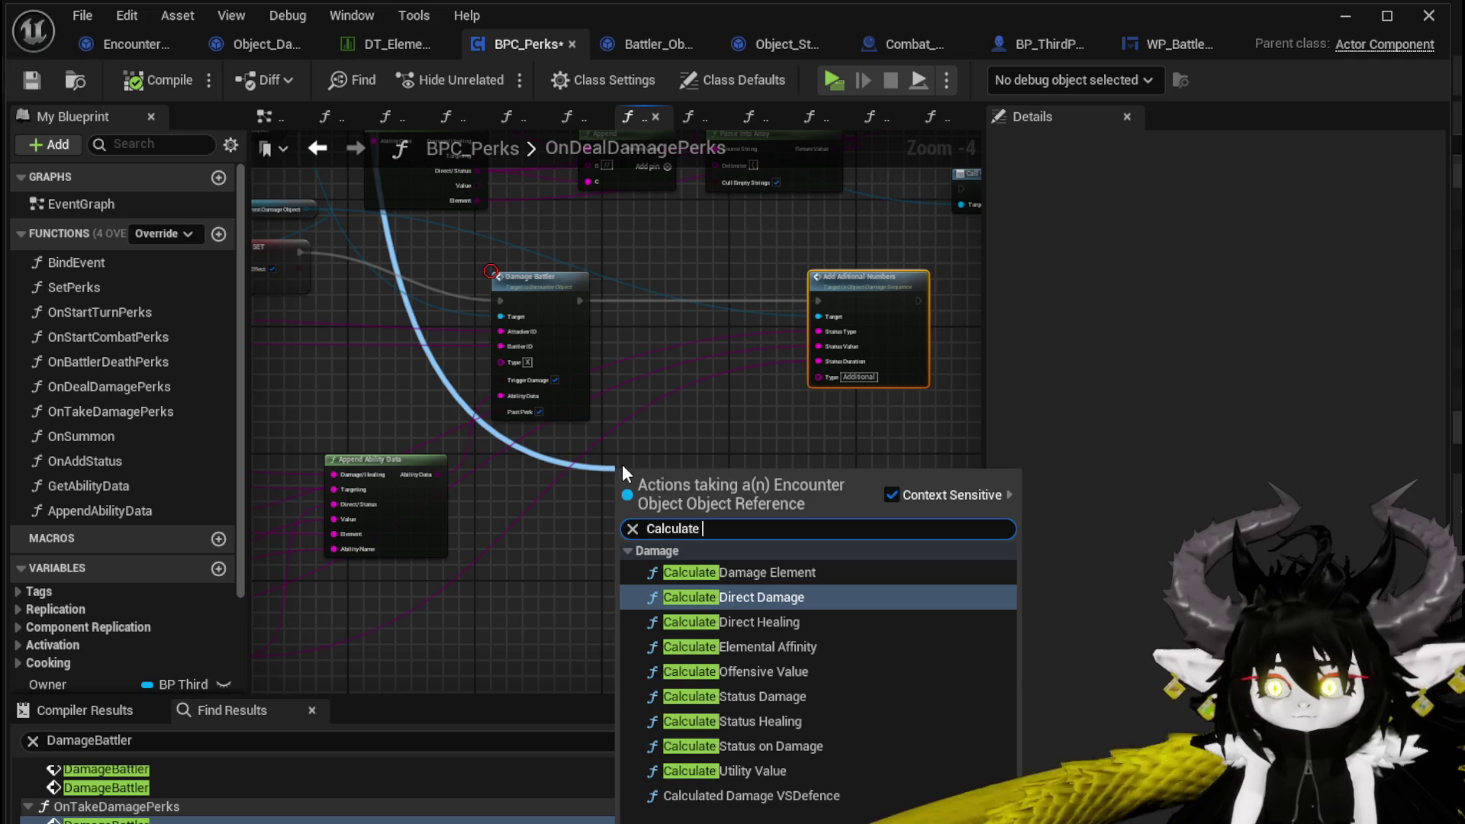
text( D)
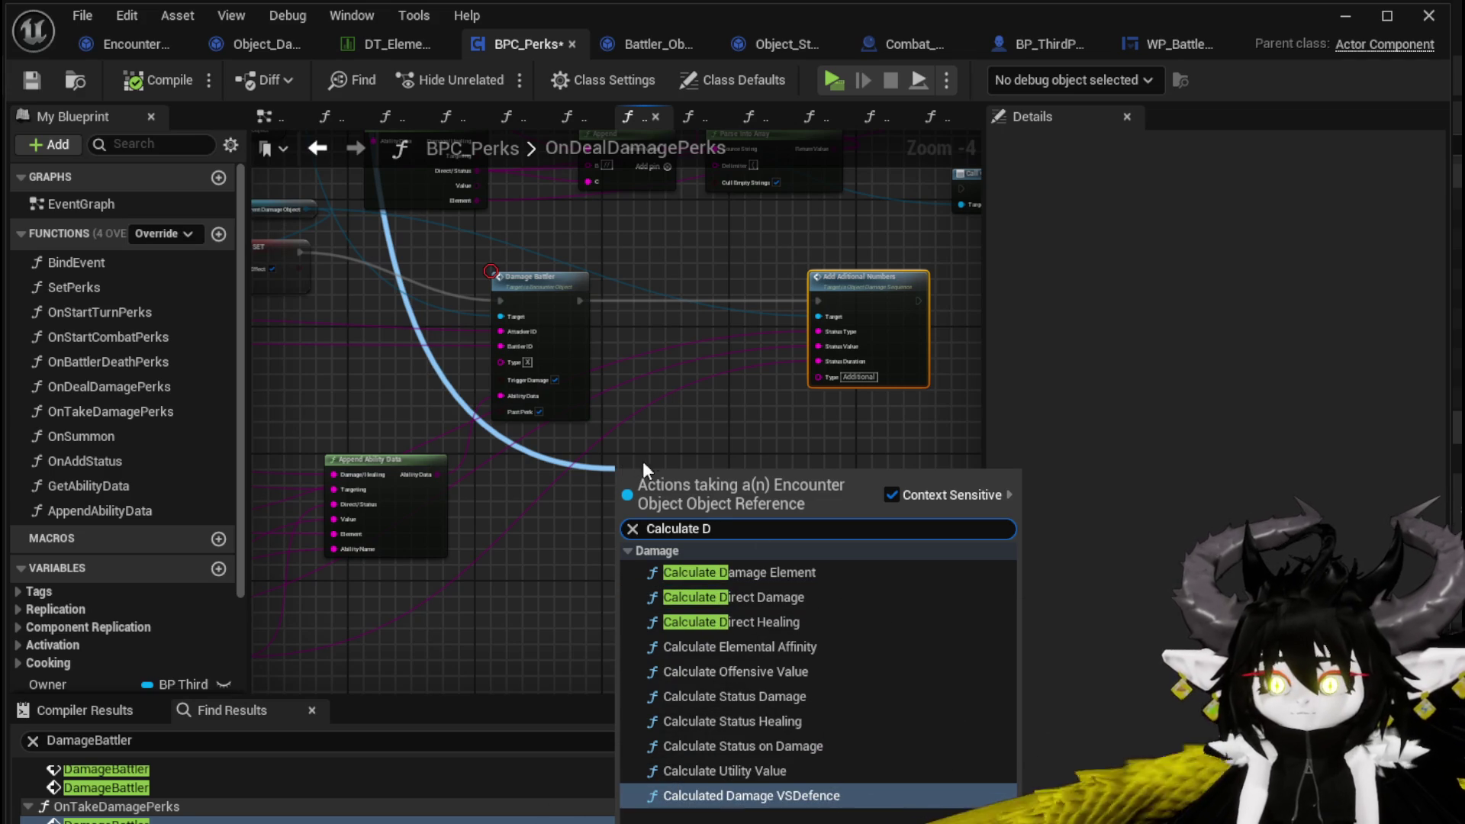
click(793, 598)
scroll(724, 495, up, 3)
mouse_move(703, 580)
mouse_down()
mouse_move(702, 277)
mouse_move(720, 236)
mouse_up()
Step: Chain Calculate Direct Damage after Damage Battler, feed it the ability value, and set Element to Fire
mouse_move(486, 238)
mouse_down()
mouse_move(618, 252)
mouse_move(595, 239)
mouse_up()
drag(777, 238, 883, 243)
drag(802, 426, 736, 456)
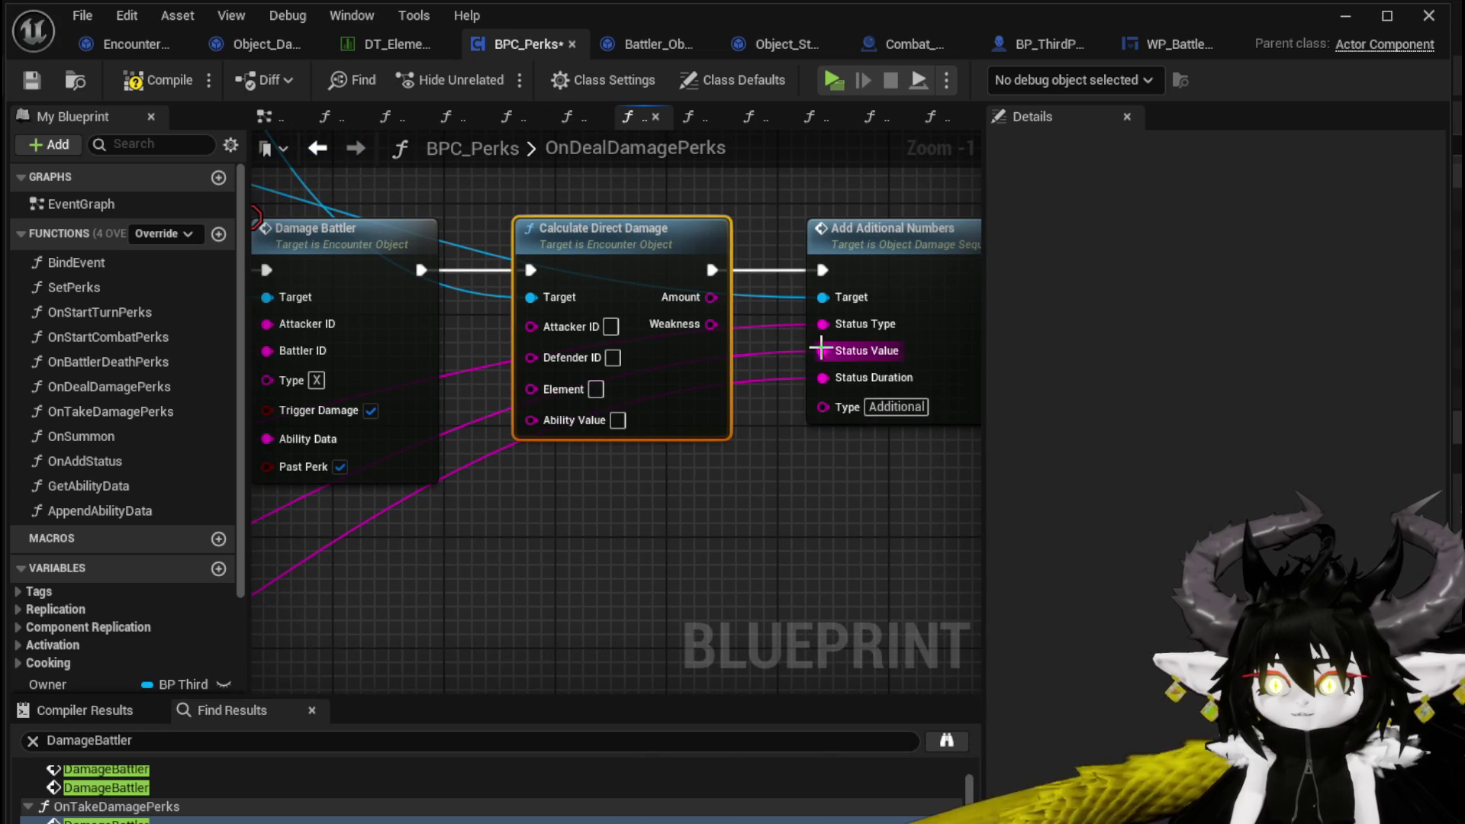
drag(824, 351, 557, 420)
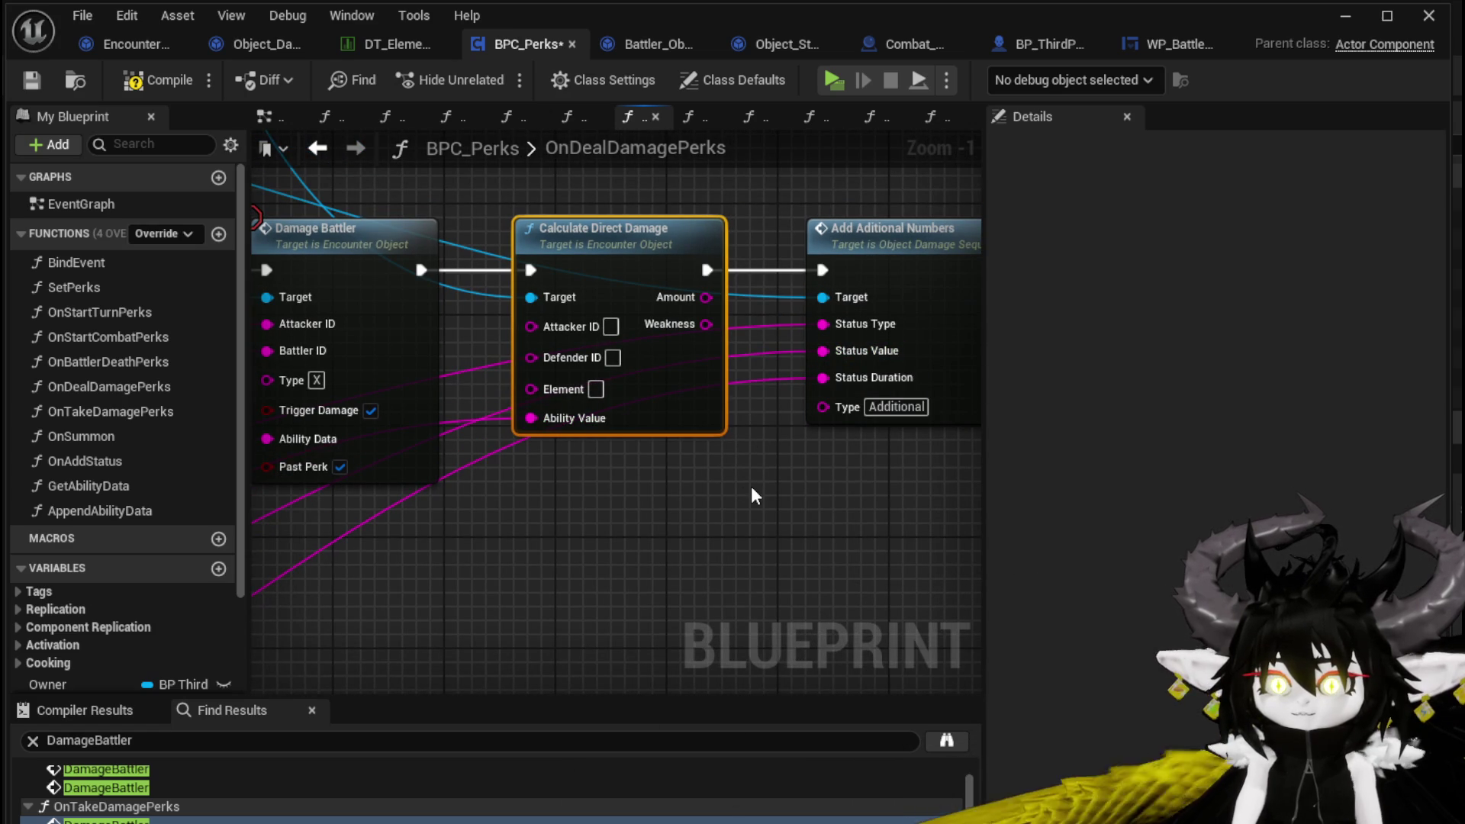
text(Fire)
key(Return)
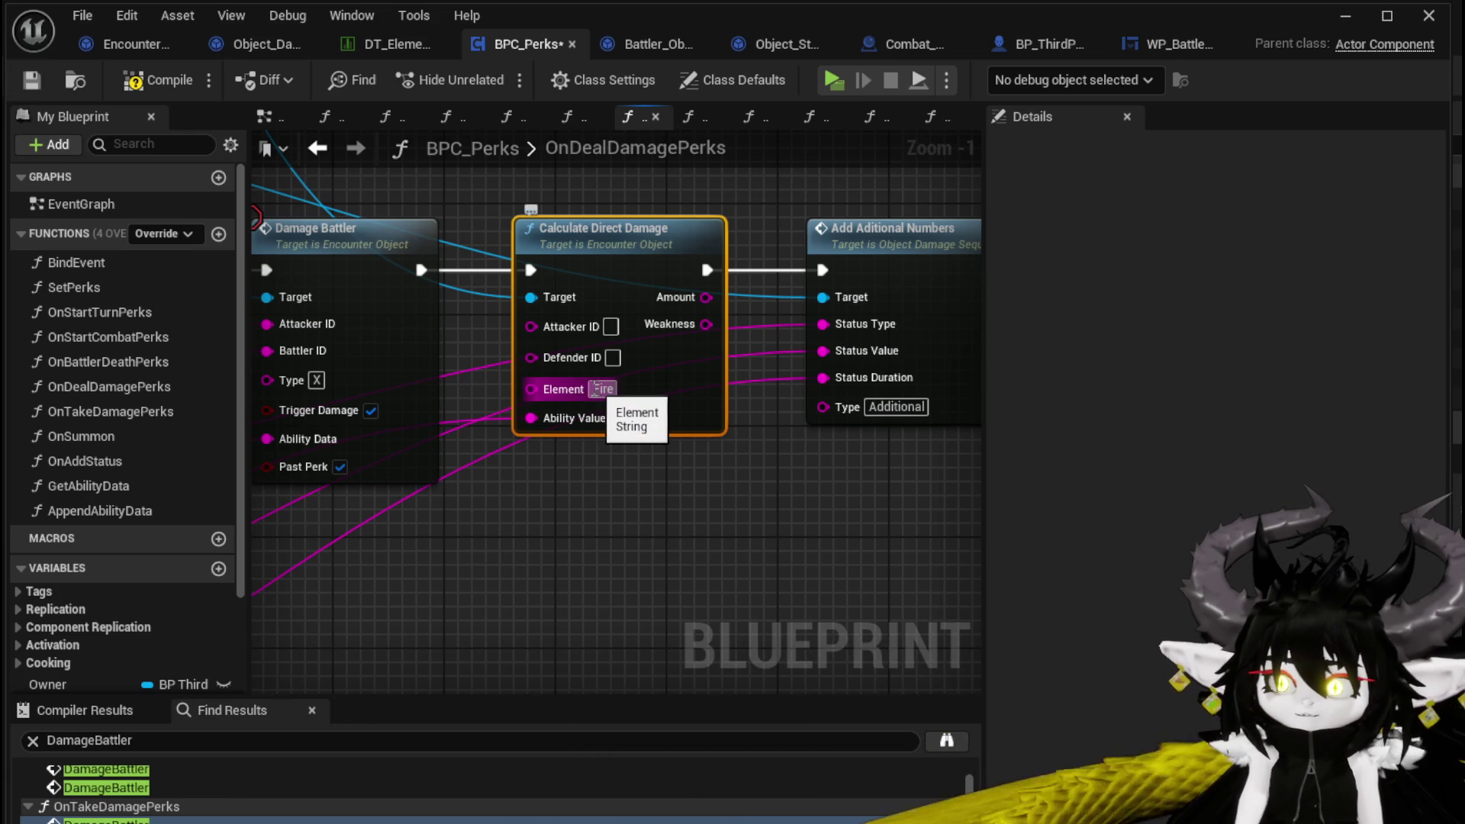
Step: Connect the battler ID to Defender ID and the calculated Amount to Status Value
click(620, 507)
scroll(621, 505, down, 2)
mouse_move(544, 540)
mouse_down()
mouse_move(767, 387)
mouse_move(885, 387)
mouse_up()
drag(448, 297, 616, 323)
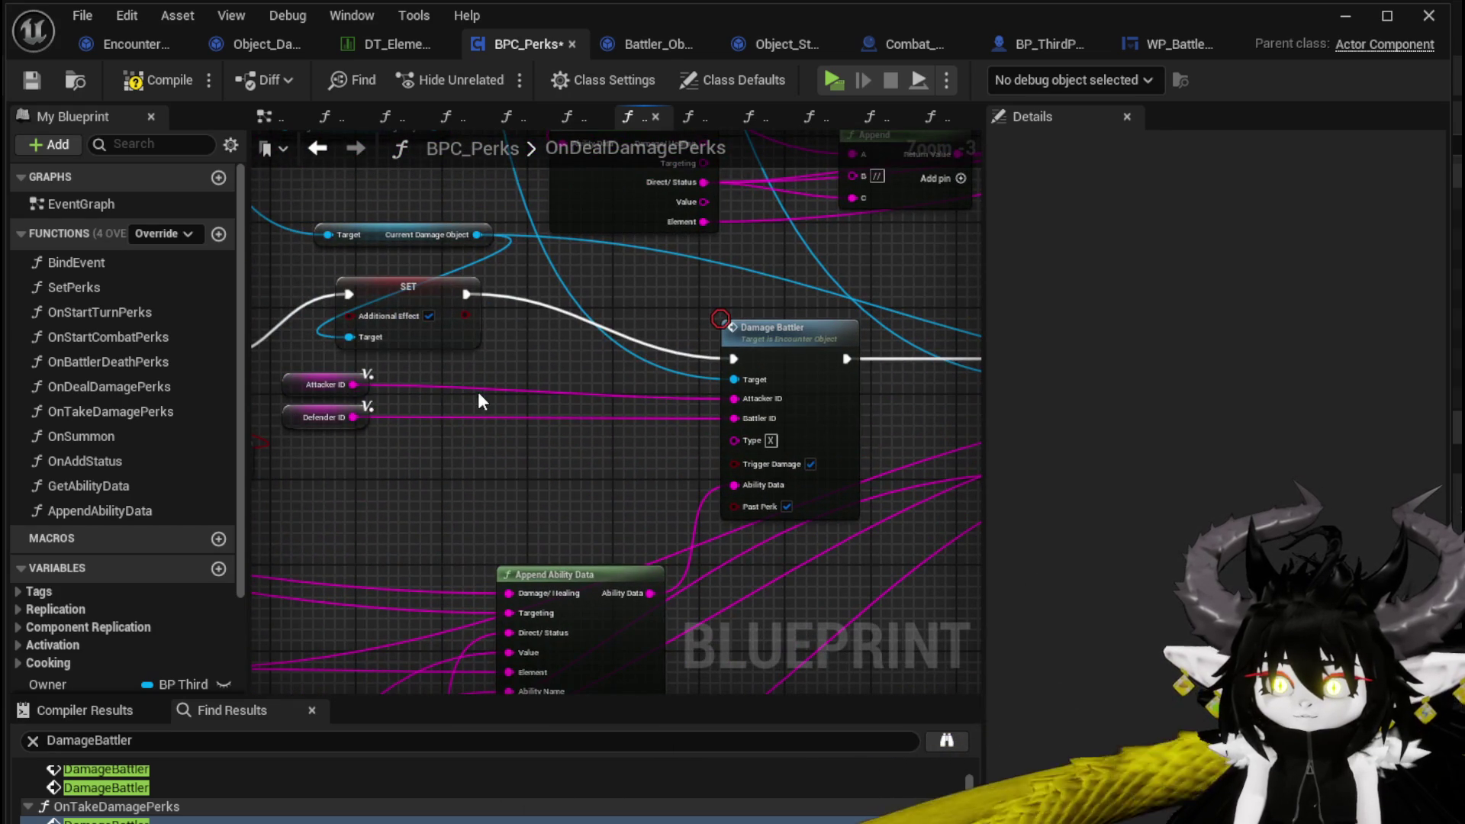
drag(359, 385, 847, 443)
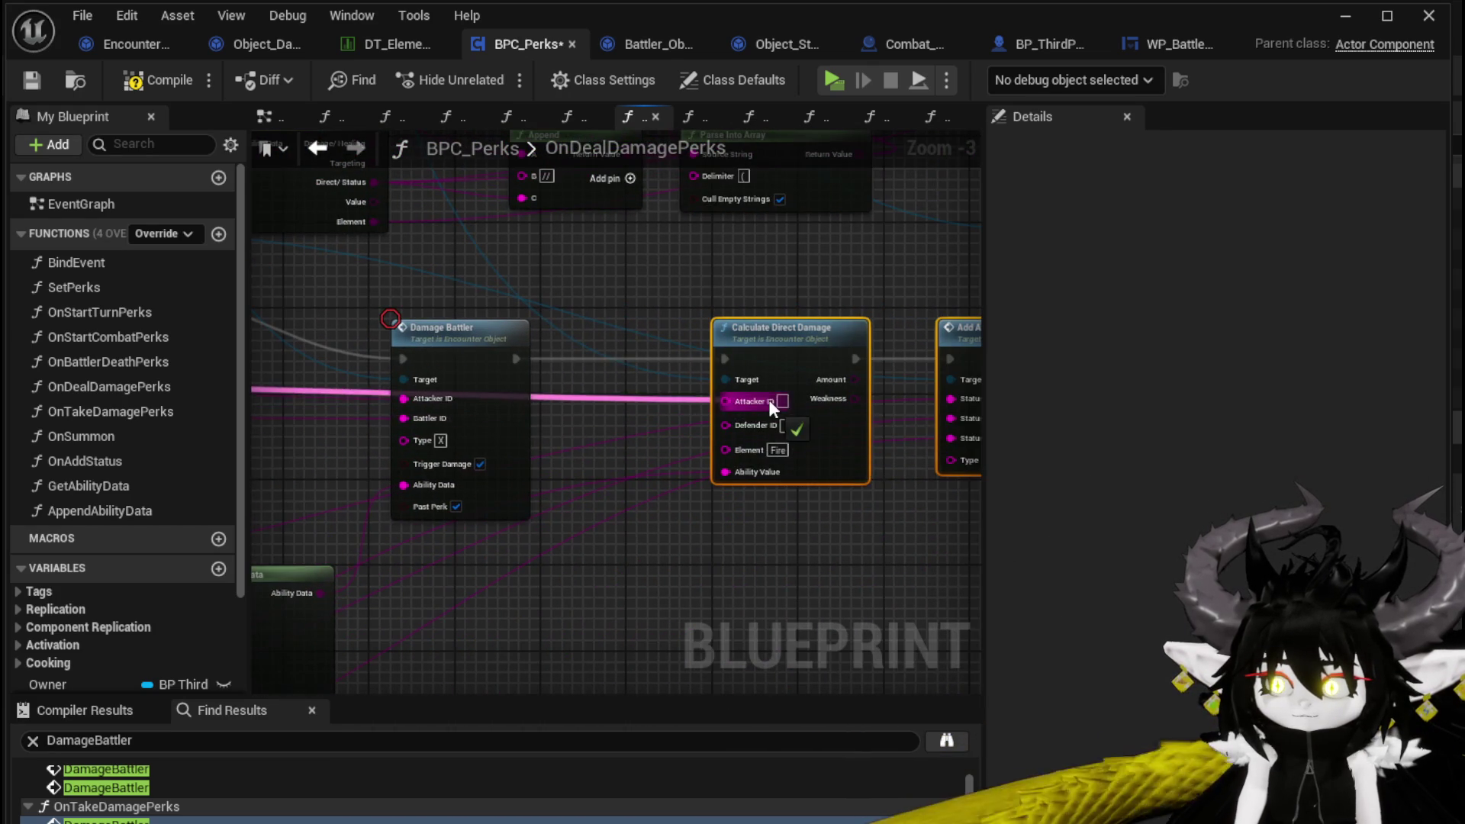
drag(351, 430, 523, 435)
mouse_move(287, 422)
mouse_down()
mouse_move(429, 436)
mouse_move(877, 432)
mouse_move(804, 429)
mouse_up()
drag(903, 563, 708, 550)
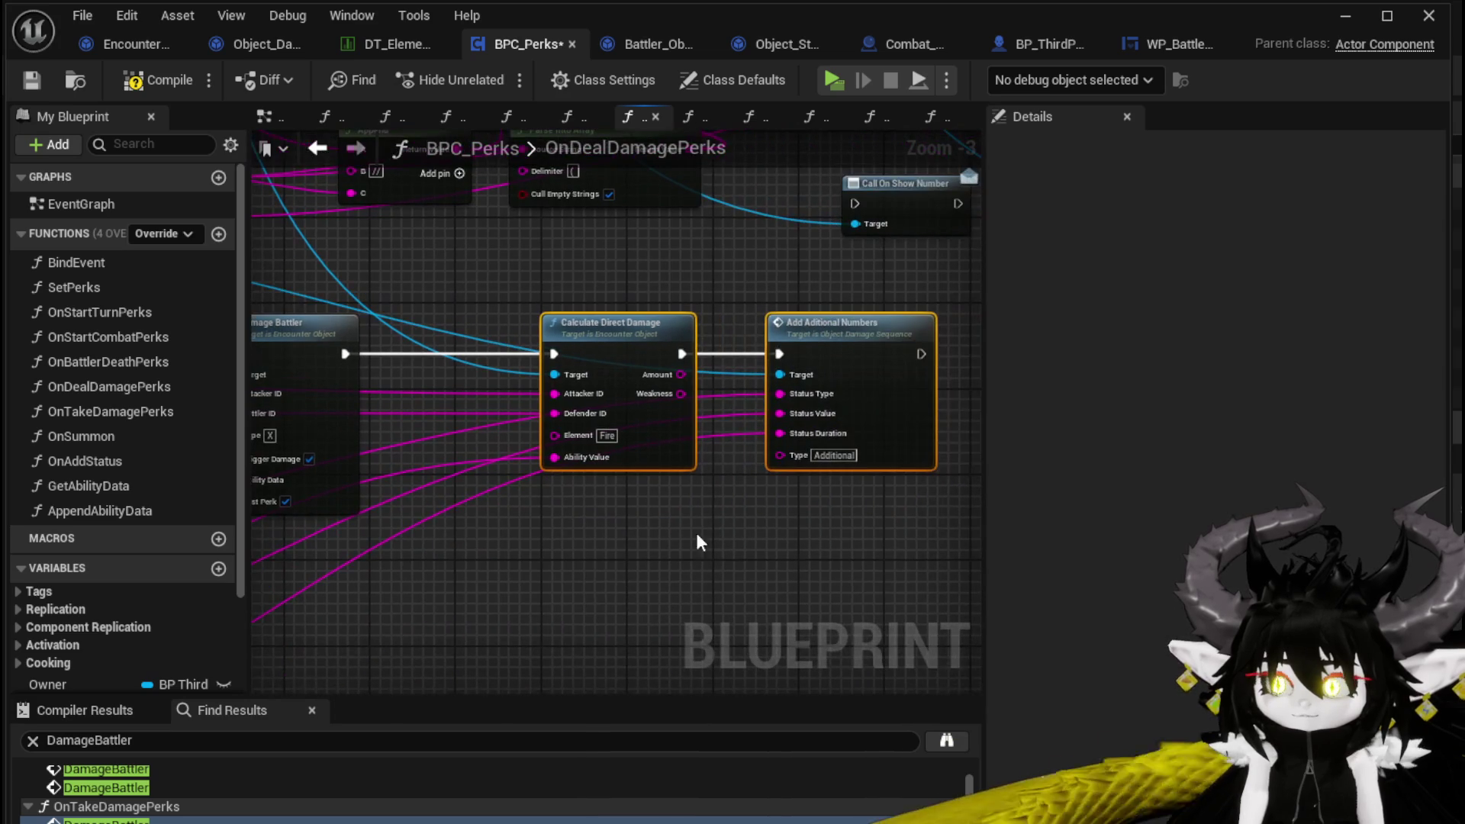
mouse_move(680, 374)
mouse_down()
mouse_move(776, 473)
mouse_move(780, 412)
mouse_up()
click(731, 573)
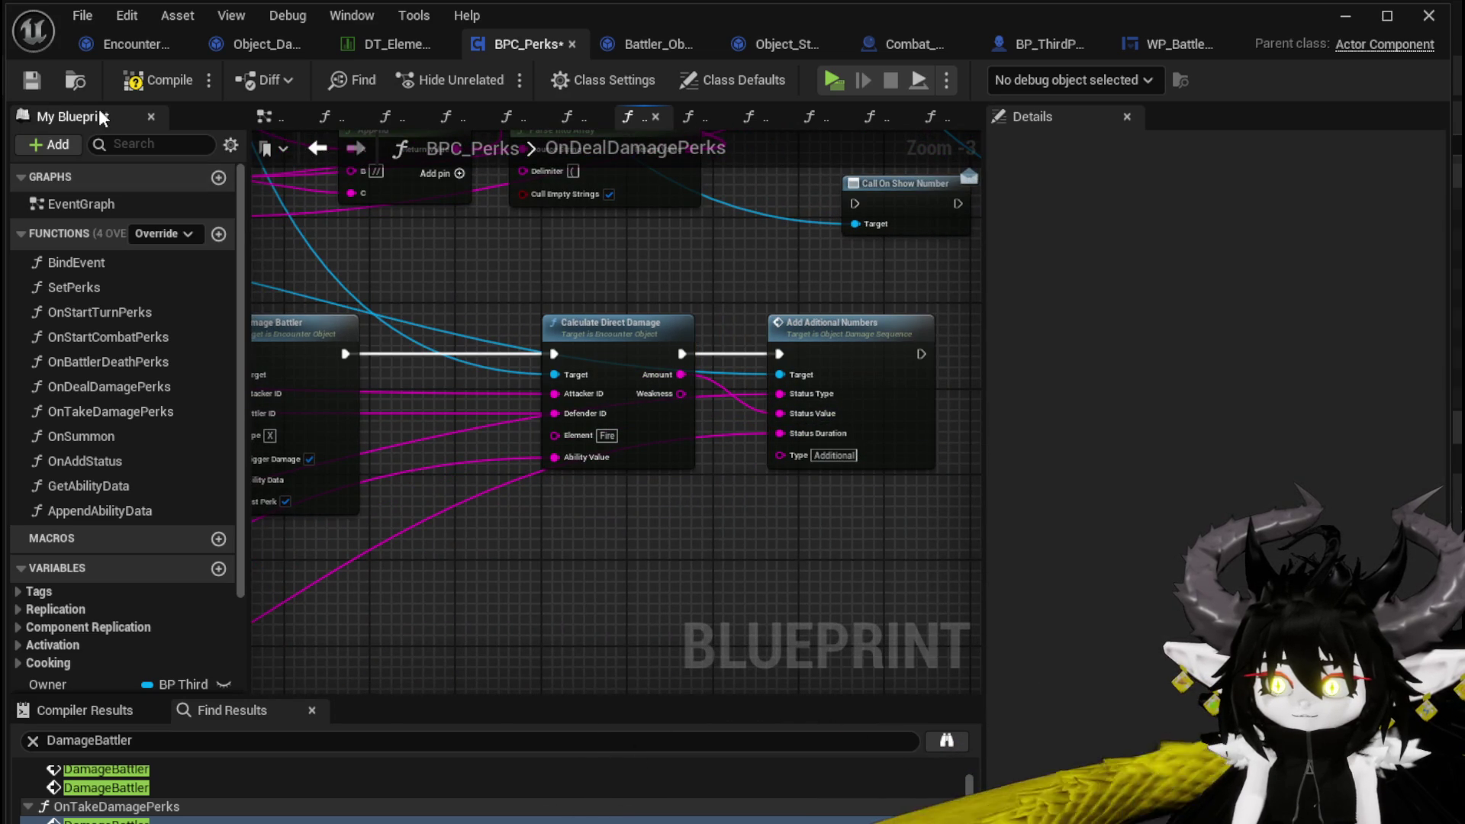
Step: Compile BPC_Perks and start a standalone game preview
click(130, 85)
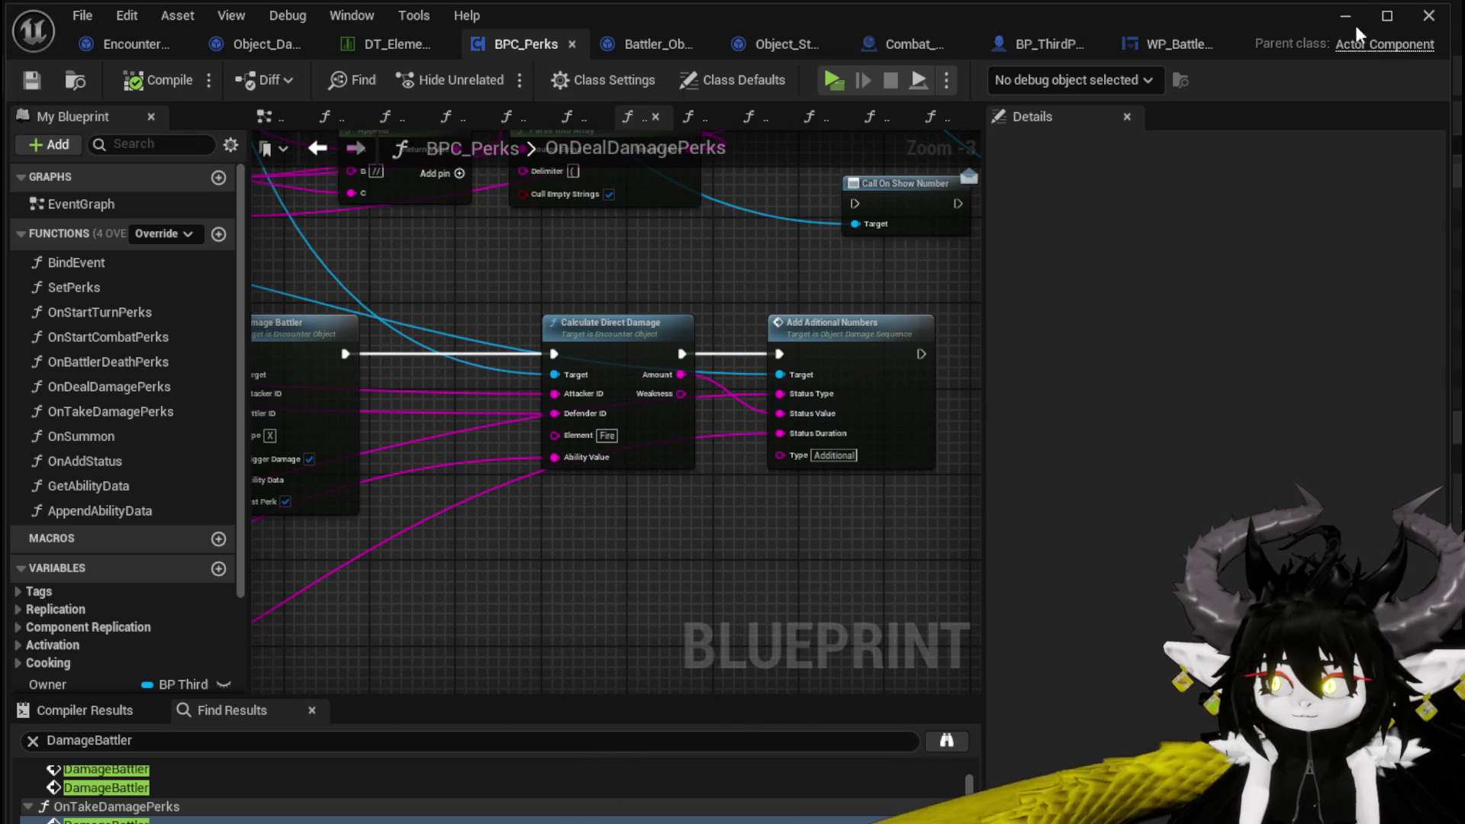
click(1345, 15)
click(484, 70)
Step: Hit the slimes with the SummonSpawn card for 78 {47.82969 x6}, then stop the preview and Save All
key(w)
key(w)
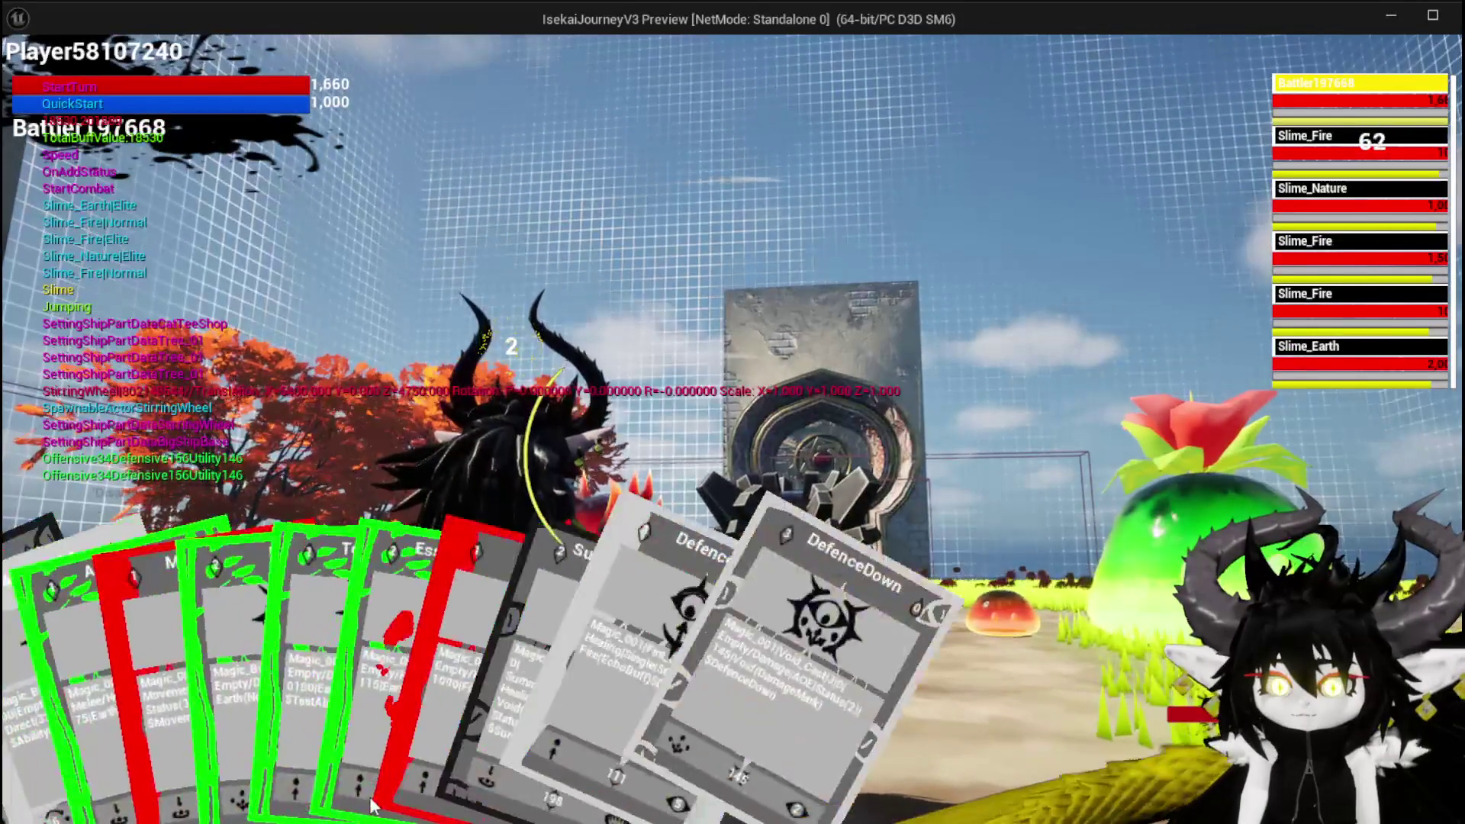
click(371, 805)
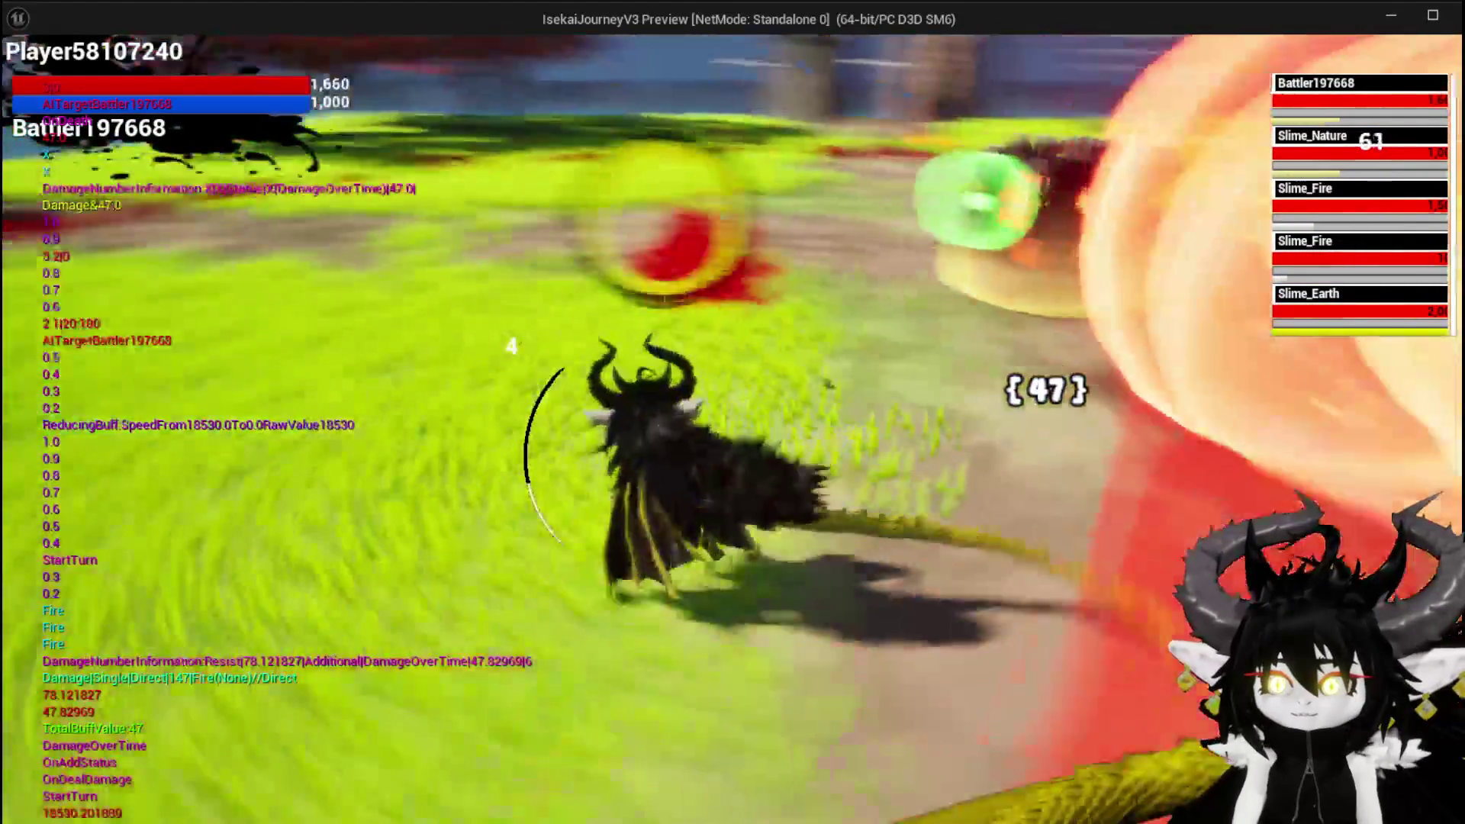
key(Escape)
click(22, 81)
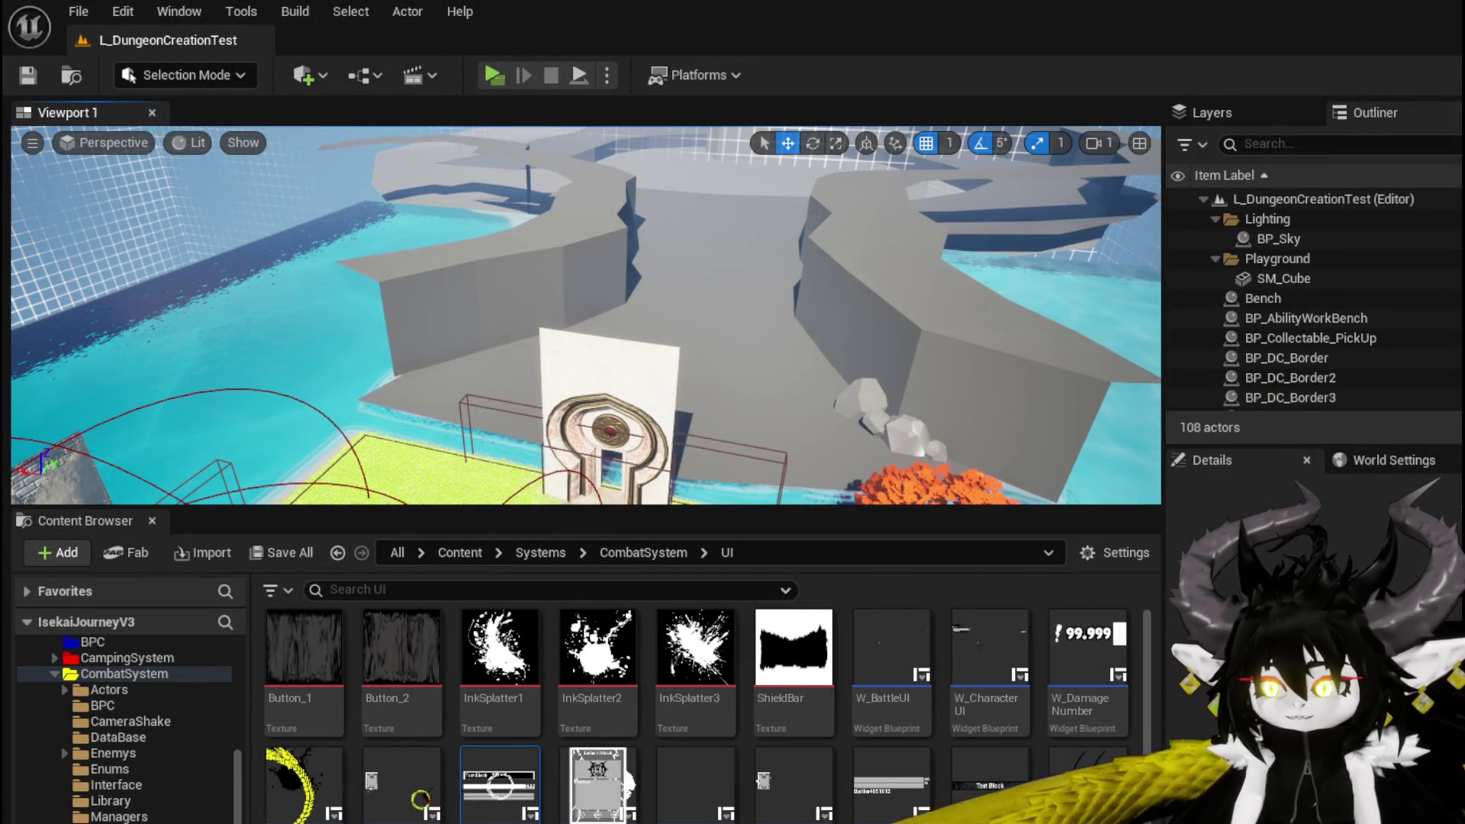
key(alt+Tab)
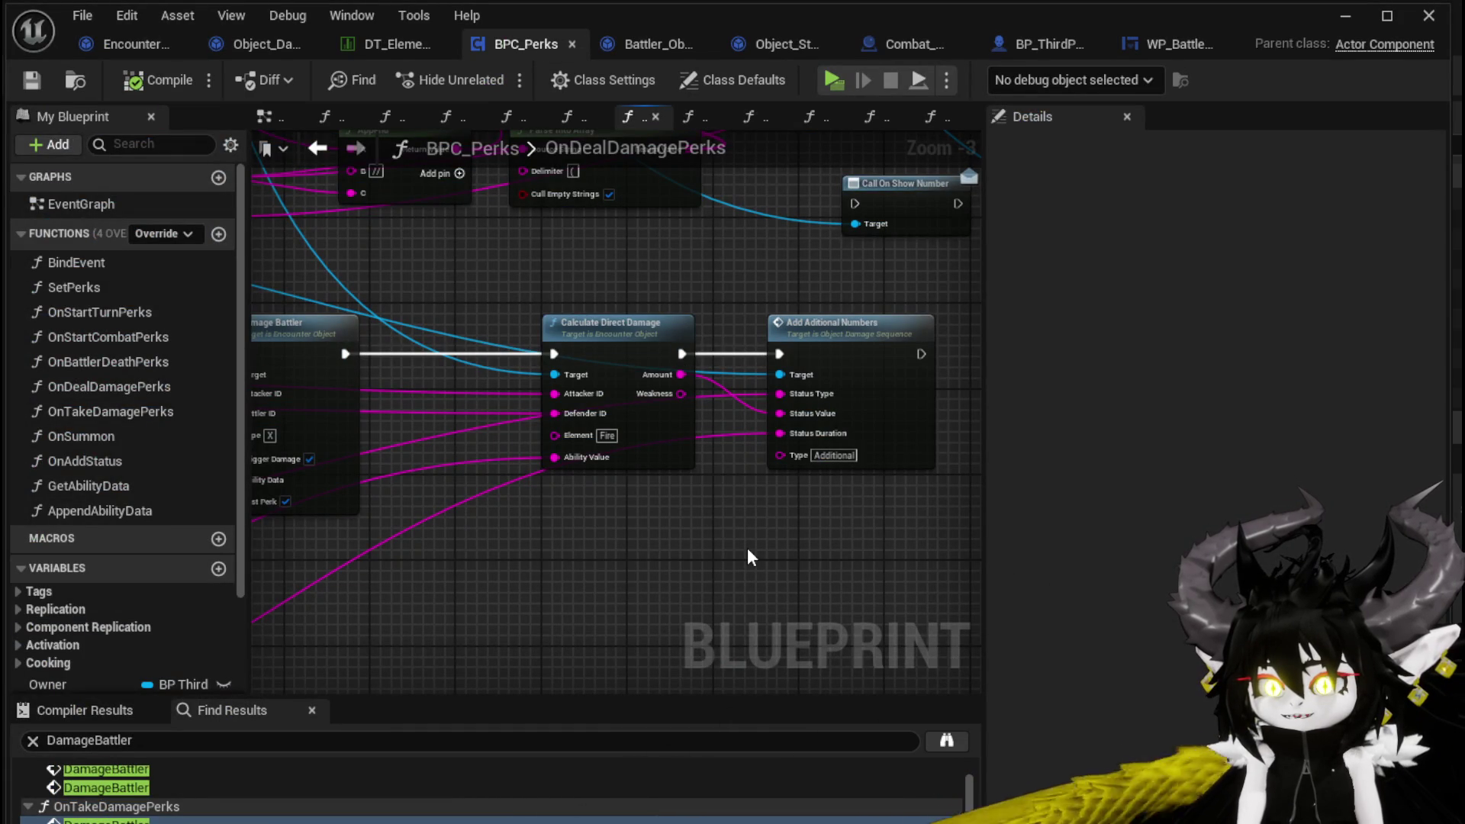
drag(794, 290, 697, 326)
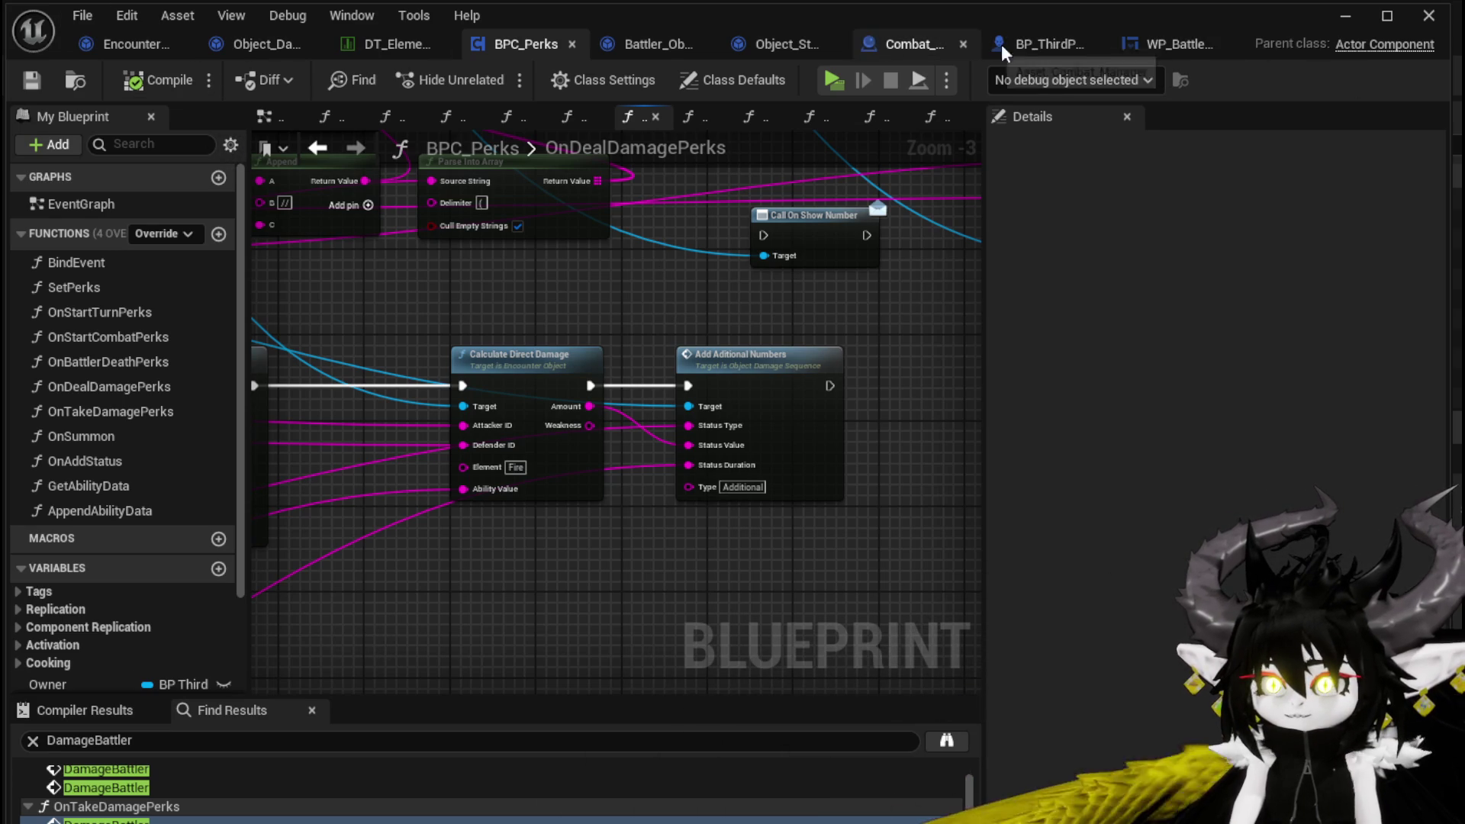
click(1345, 15)
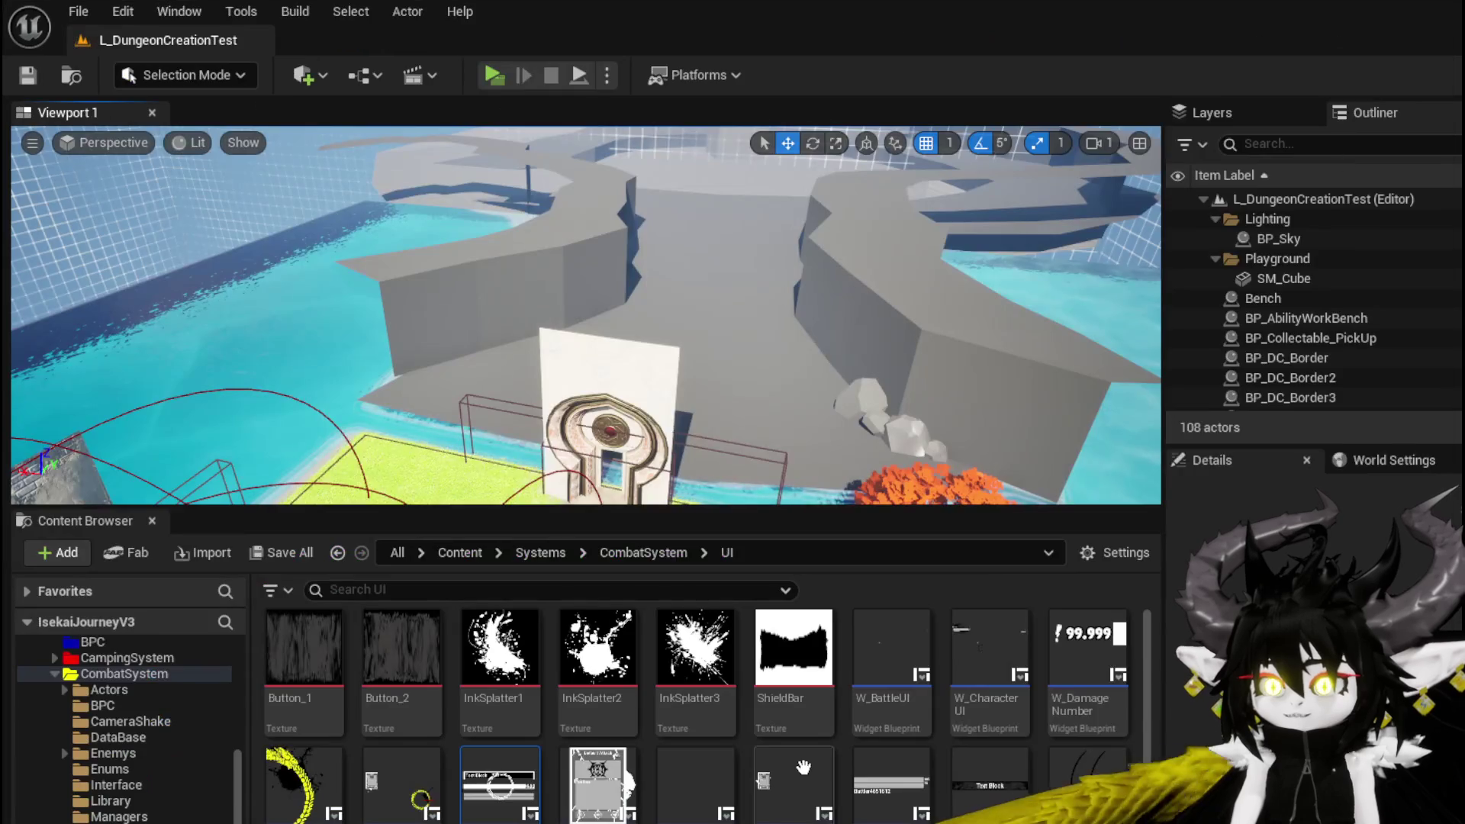
Step: Open W_DamageNumber, select TextBlock_StatusValue, and browse its SetNumber graph to the SetText node
double_click(1056, 675)
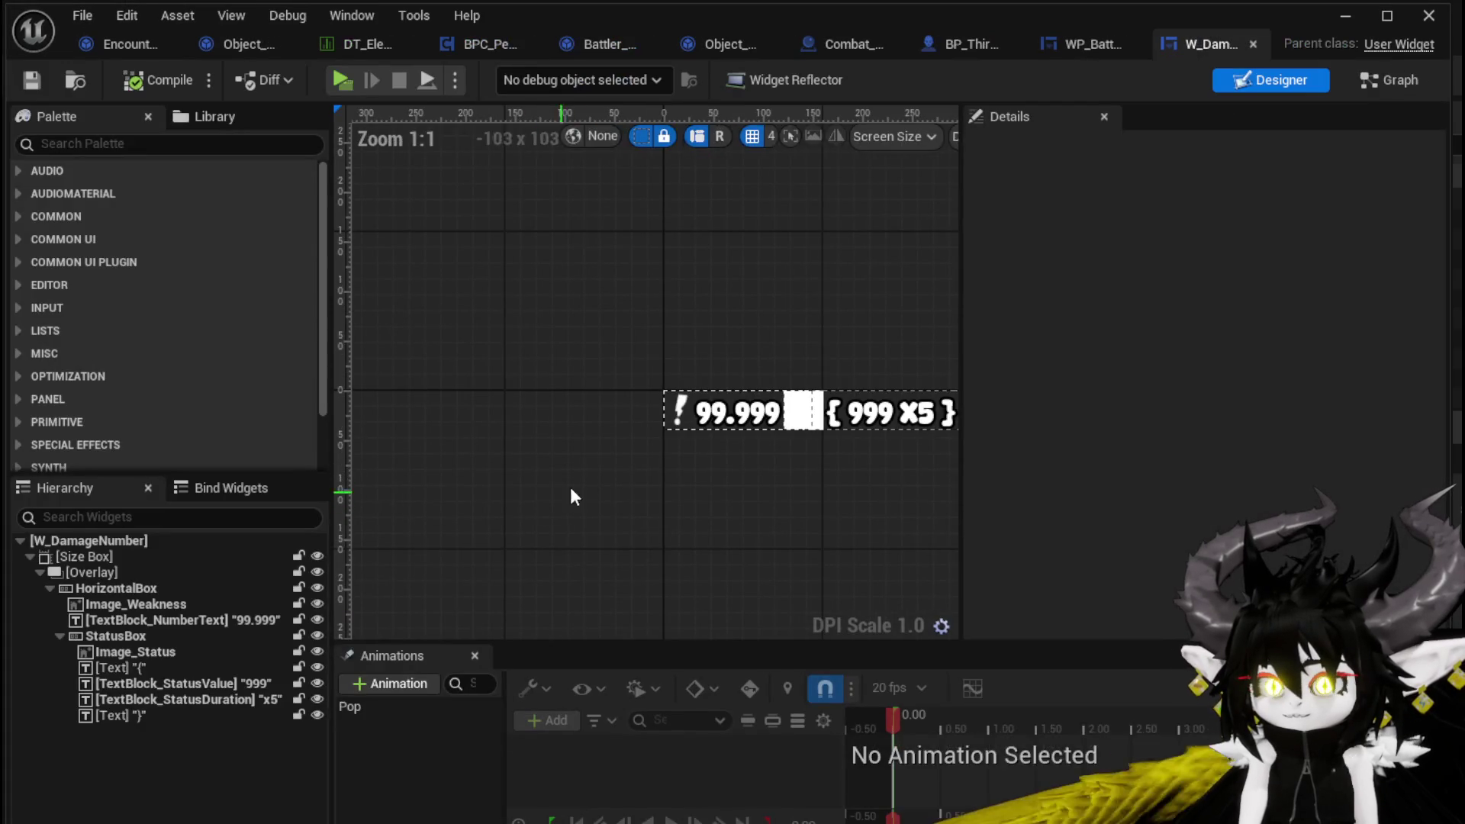
click(874, 412)
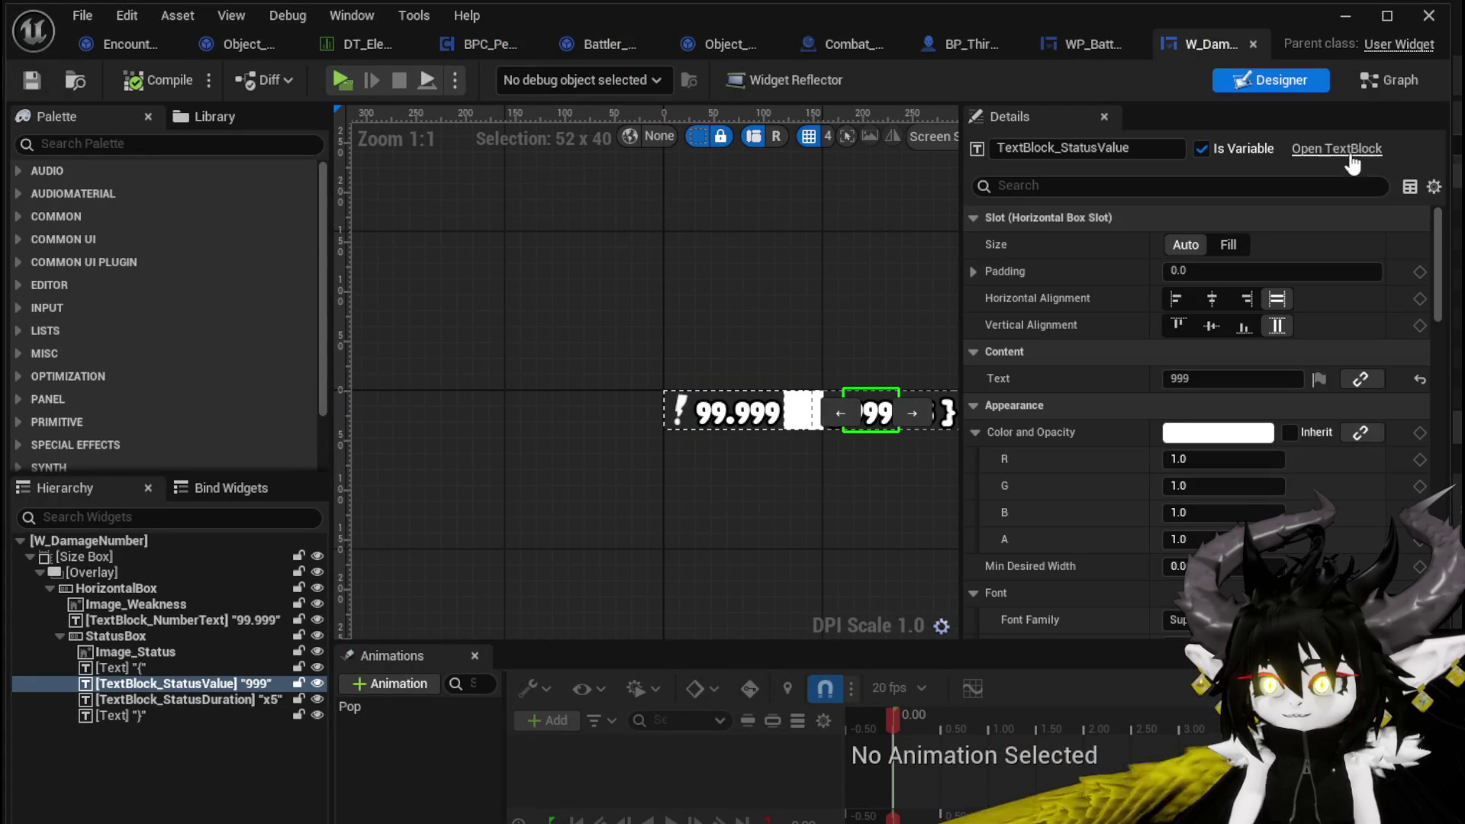
click(1385, 83)
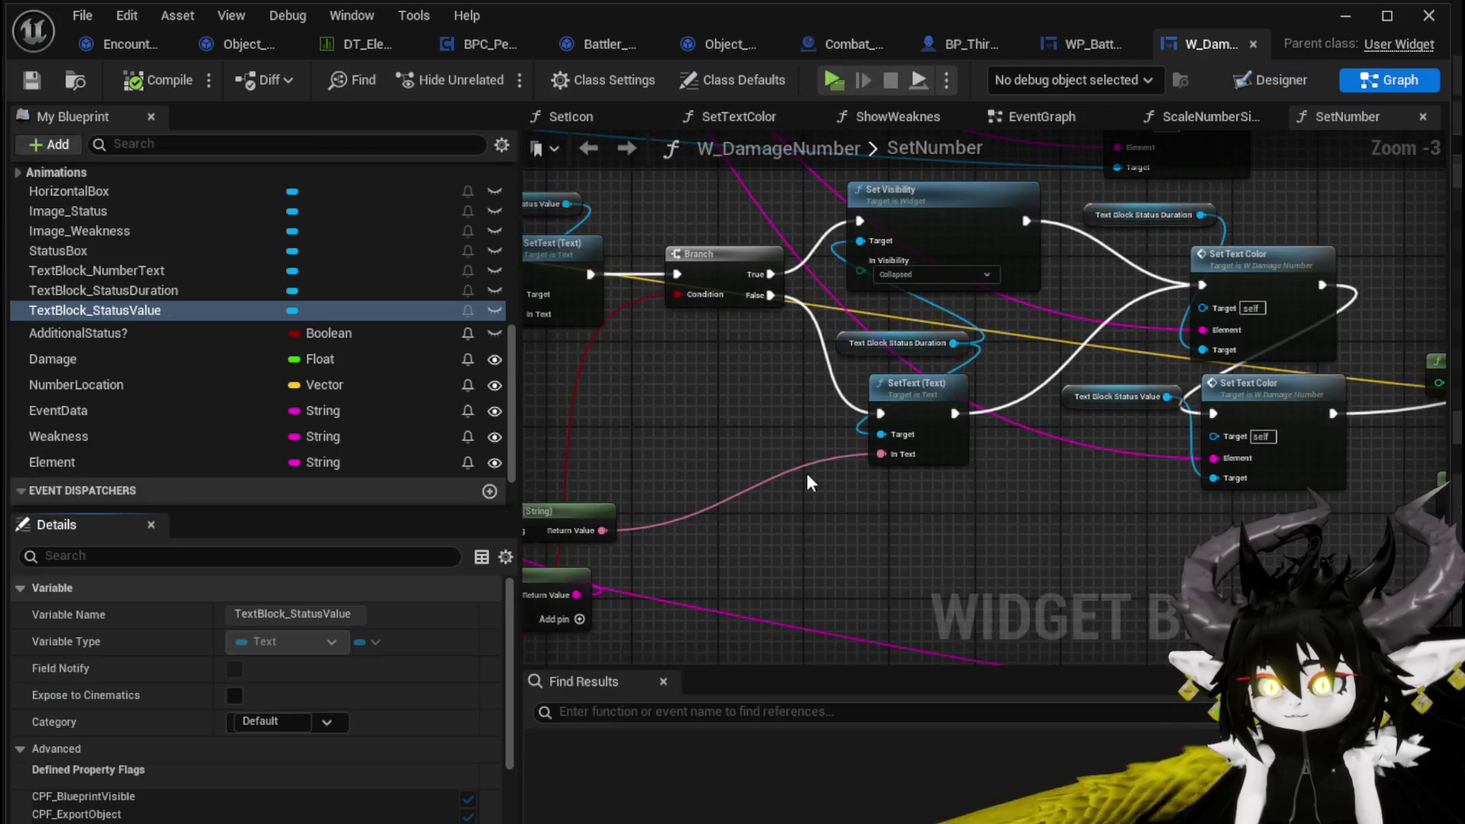
mouse_move(748, 418)
mouse_down()
mouse_move(615, 450)
mouse_move(831, 611)
mouse_up()
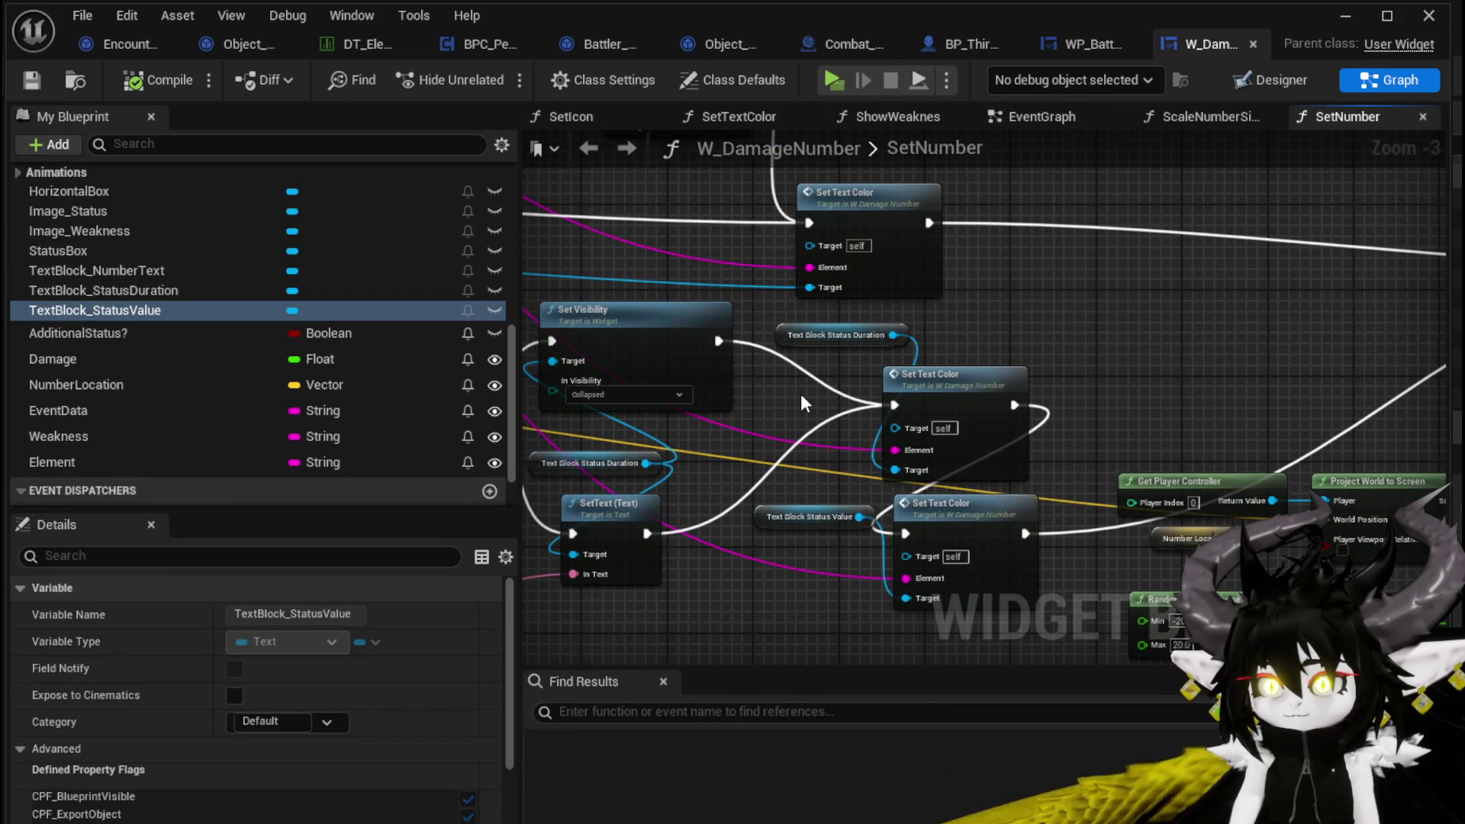
mouse_move(800, 394)
mouse_down()
mouse_move(1276, 386)
mouse_move(890, 332)
mouse_move(999, 580)
mouse_up()
mouse_move(931, 363)
mouse_down()
mouse_move(1084, 554)
mouse_move(984, 525)
mouse_up()
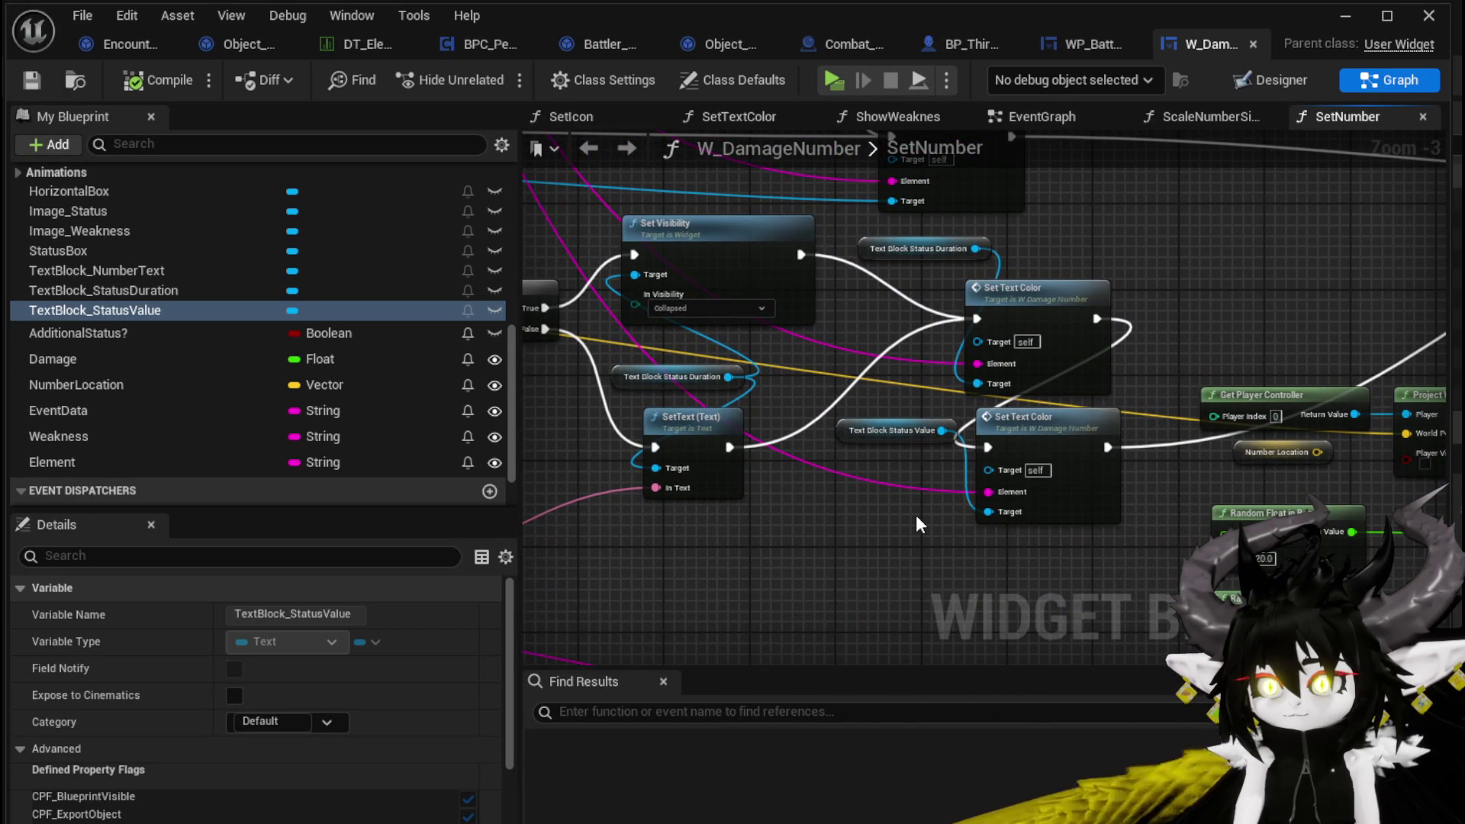
mouse_move(752, 500)
mouse_down()
mouse_move(798, 555)
mouse_move(1033, 574)
mouse_move(1263, 359)
mouse_up()
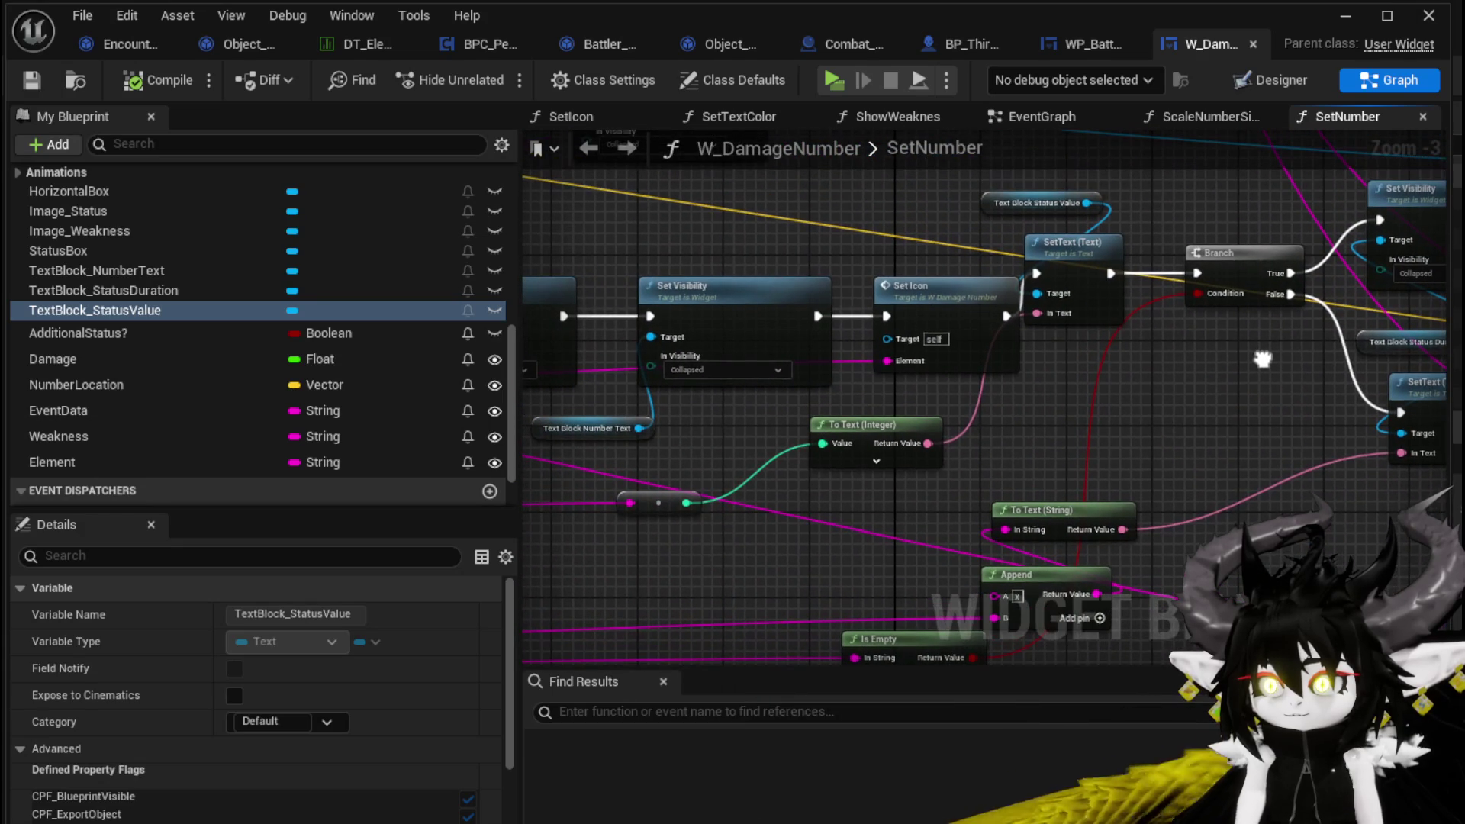
mouse_move(840, 409)
mouse_down()
mouse_move(931, 460)
mouse_move(717, 452)
mouse_move(723, 486)
mouse_move(918, 424)
mouse_up()
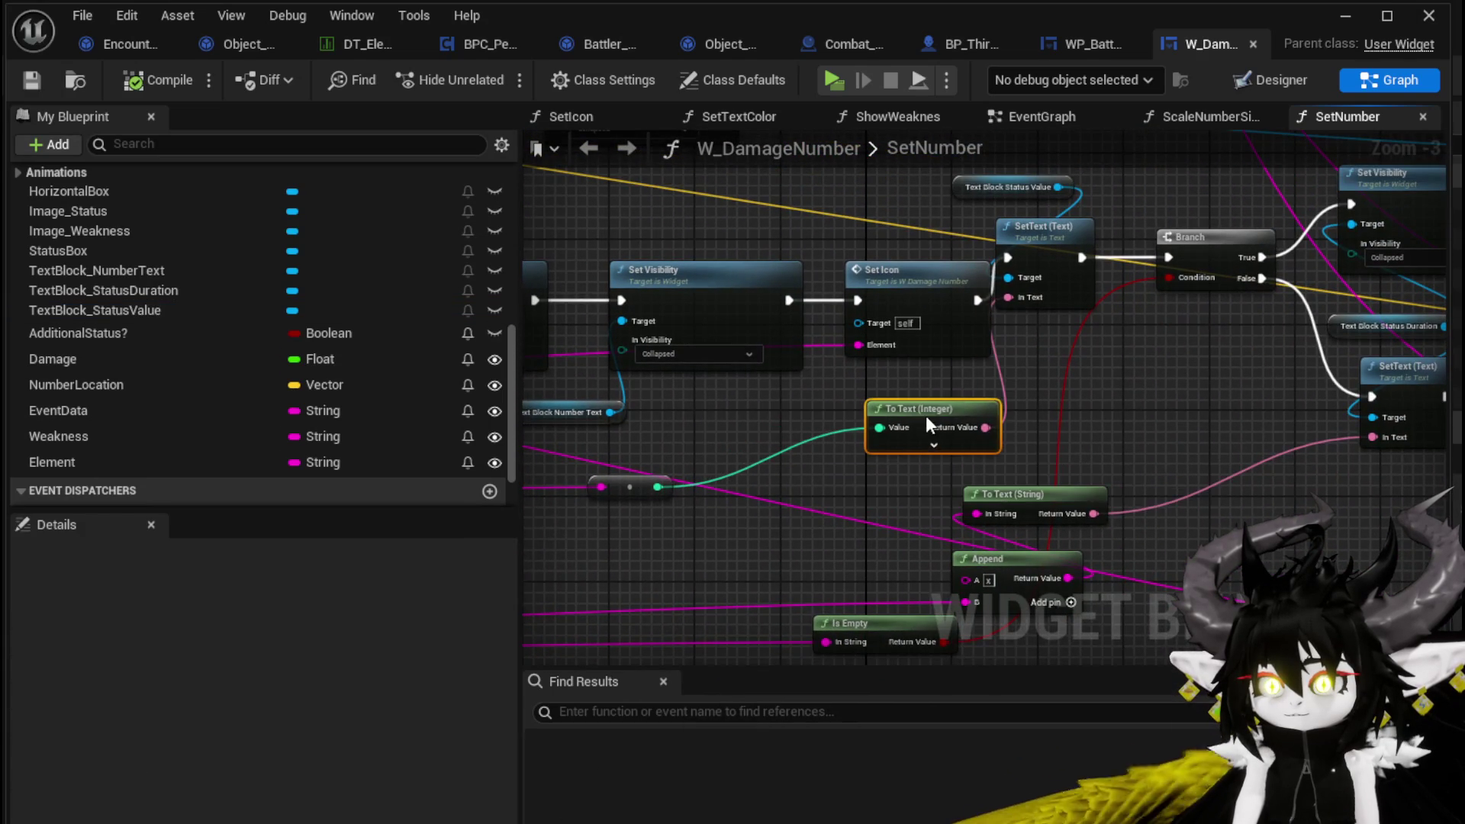
drag(780, 458, 754, 535)
Step: Shift the Text Block Status Value and SetText nodes right and list actions for the integer reroute
mouse_move(1014, 245)
mouse_down()
mouse_move(992, 343)
mouse_move(1053, 331)
mouse_up()
click(791, 492)
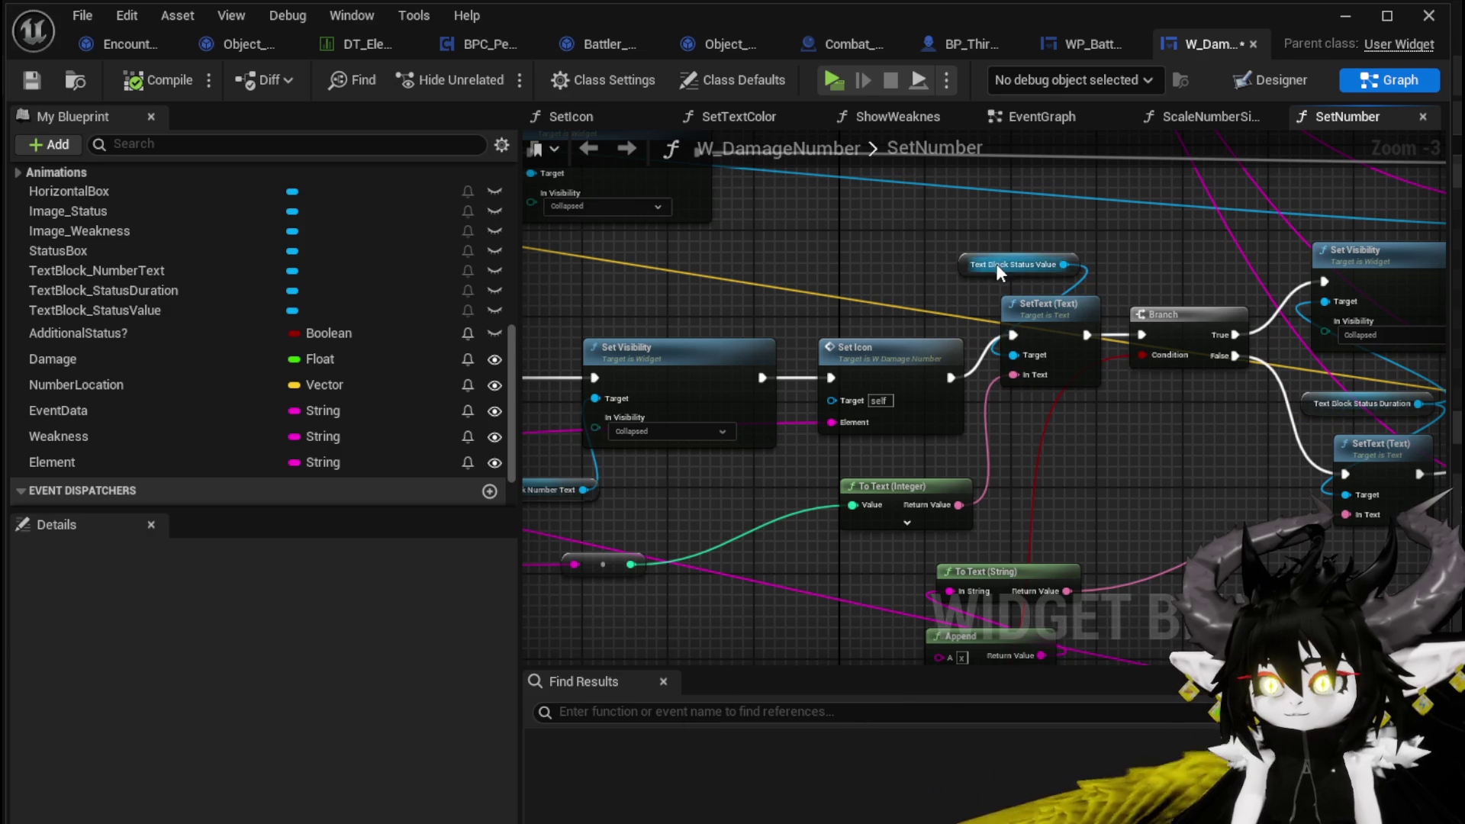
mouse_move(633, 565)
mouse_down()
mouse_move(701, 555)
mouse_move(700, 508)
mouse_move(761, 510)
mouse_move(646, 529)
mouse_move(694, 525)
mouse_up()
Step: Search the integer action list for 'Round', then cancel it without adding a node
key(Escape)
text(Round)
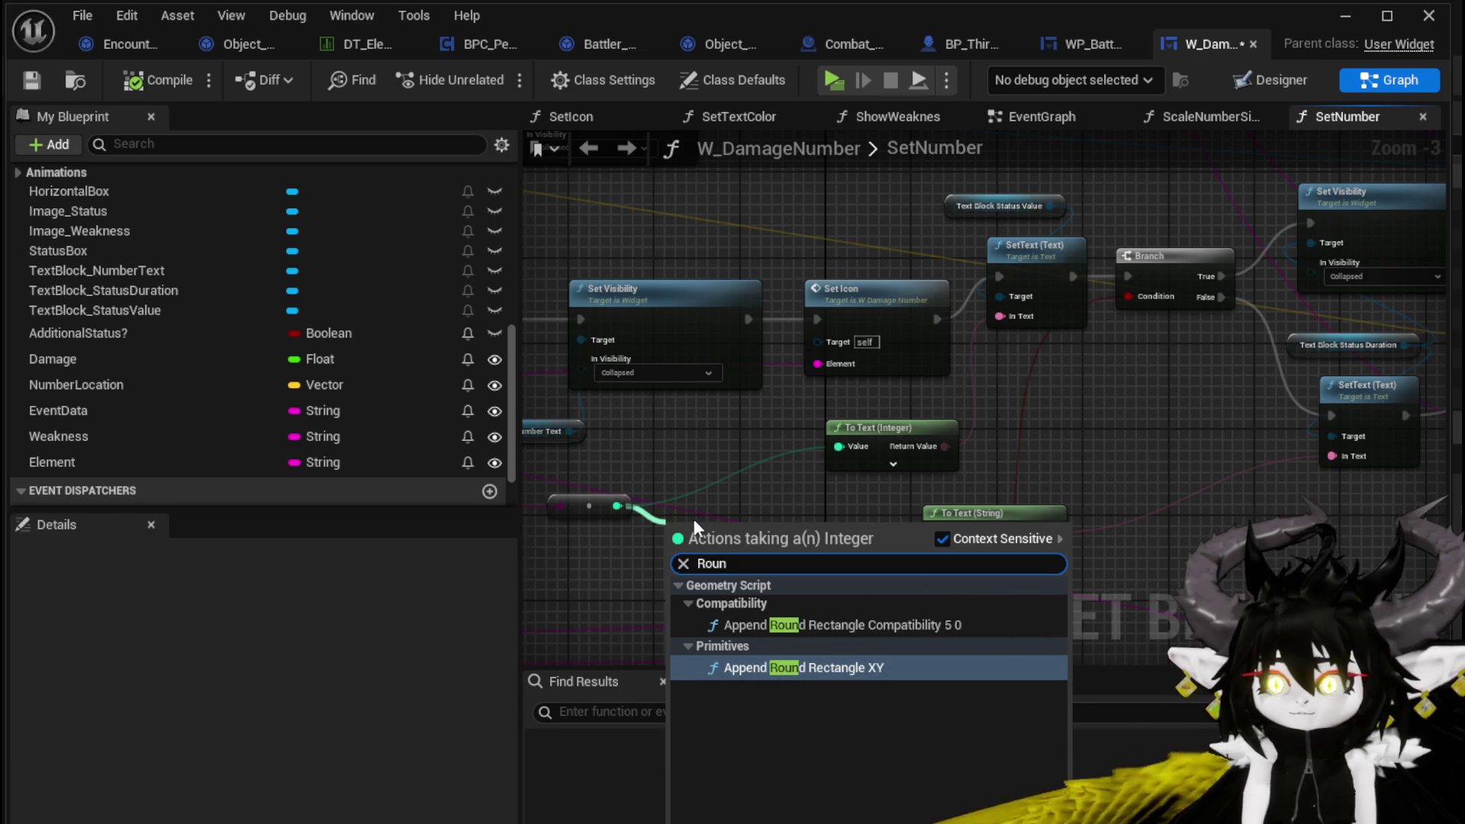
key(BackSpace)
key(BackSpace)
key(BackSpace)
key(Escape)
scroll(694, 411, down, 3)
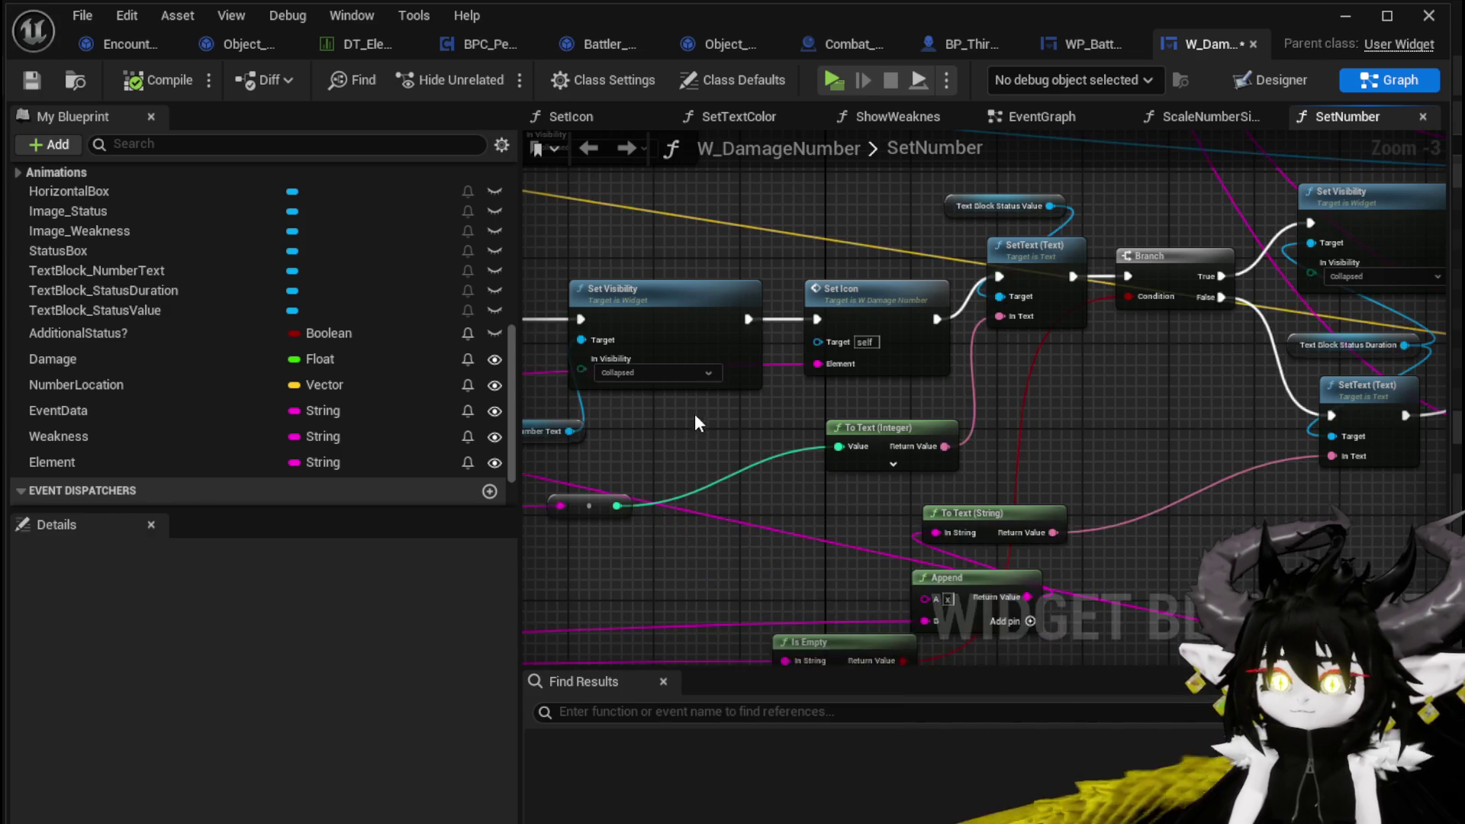
scroll(916, 447, up, 3)
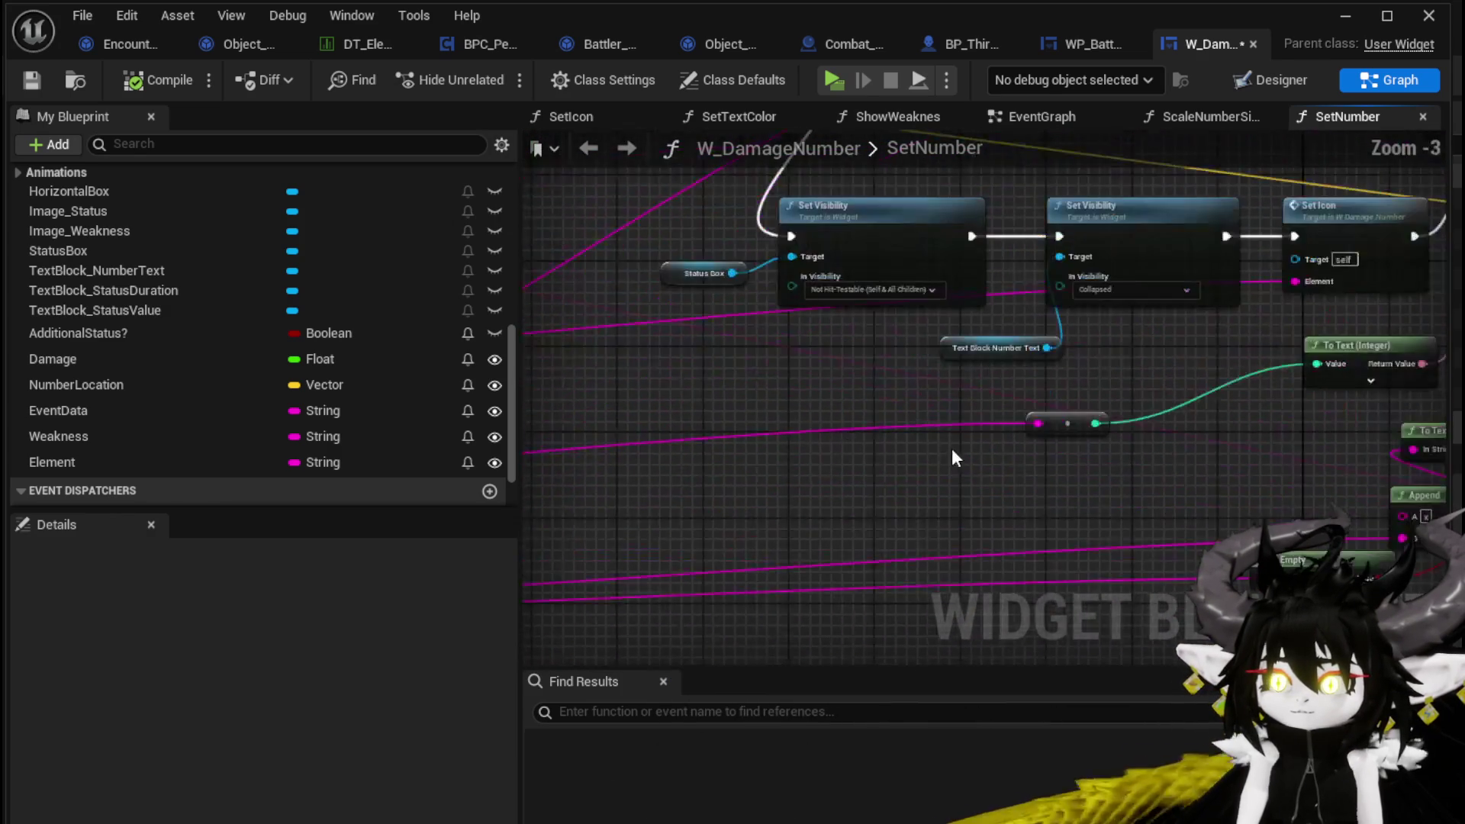
scroll(900, 458, down, 2)
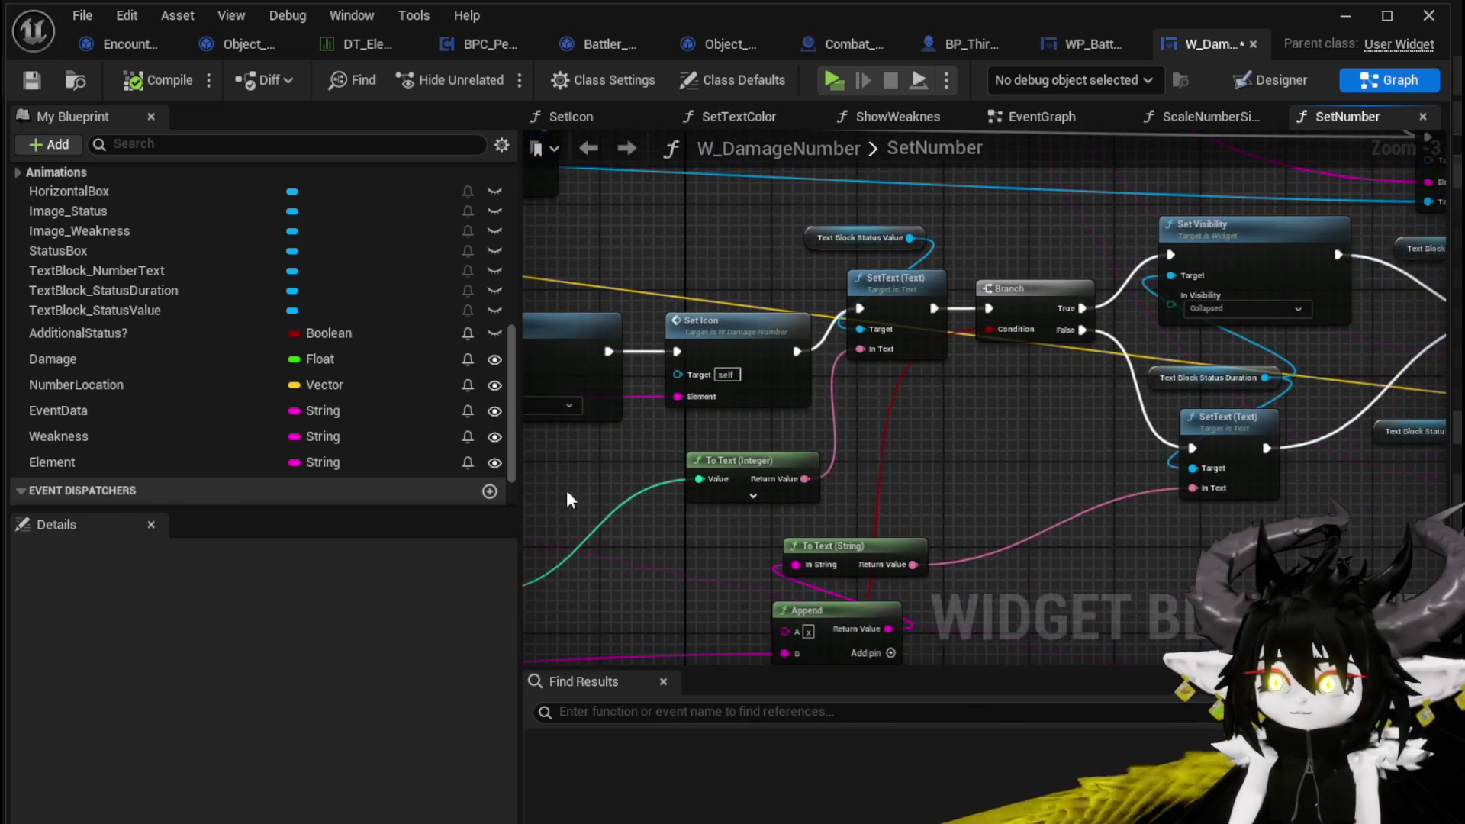
scroll(884, 452, up, 2)
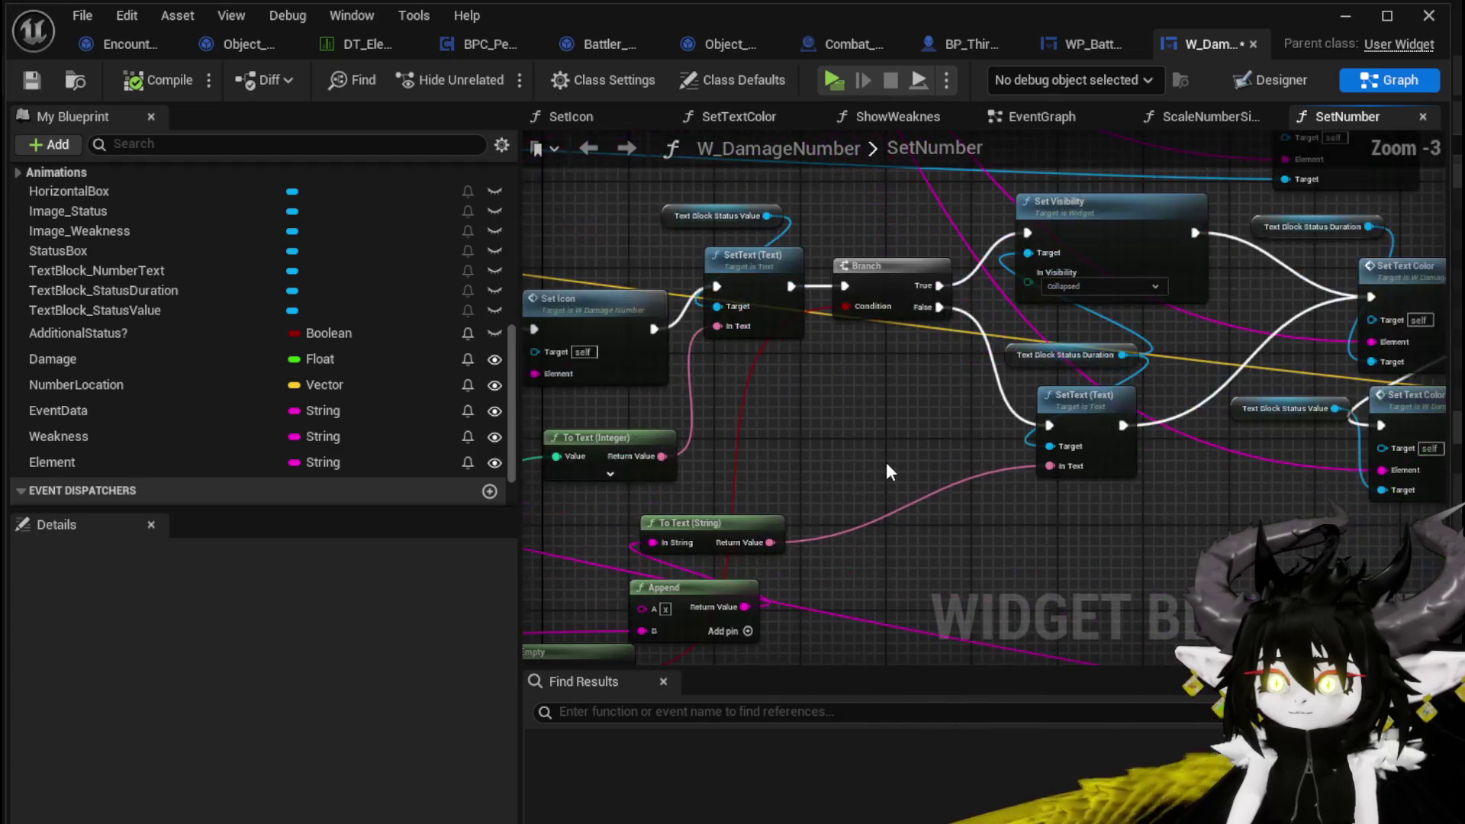
Step: Open the SetTextColor function to view its Switch on String of per-element slate colours
drag(879, 469, 597, 439)
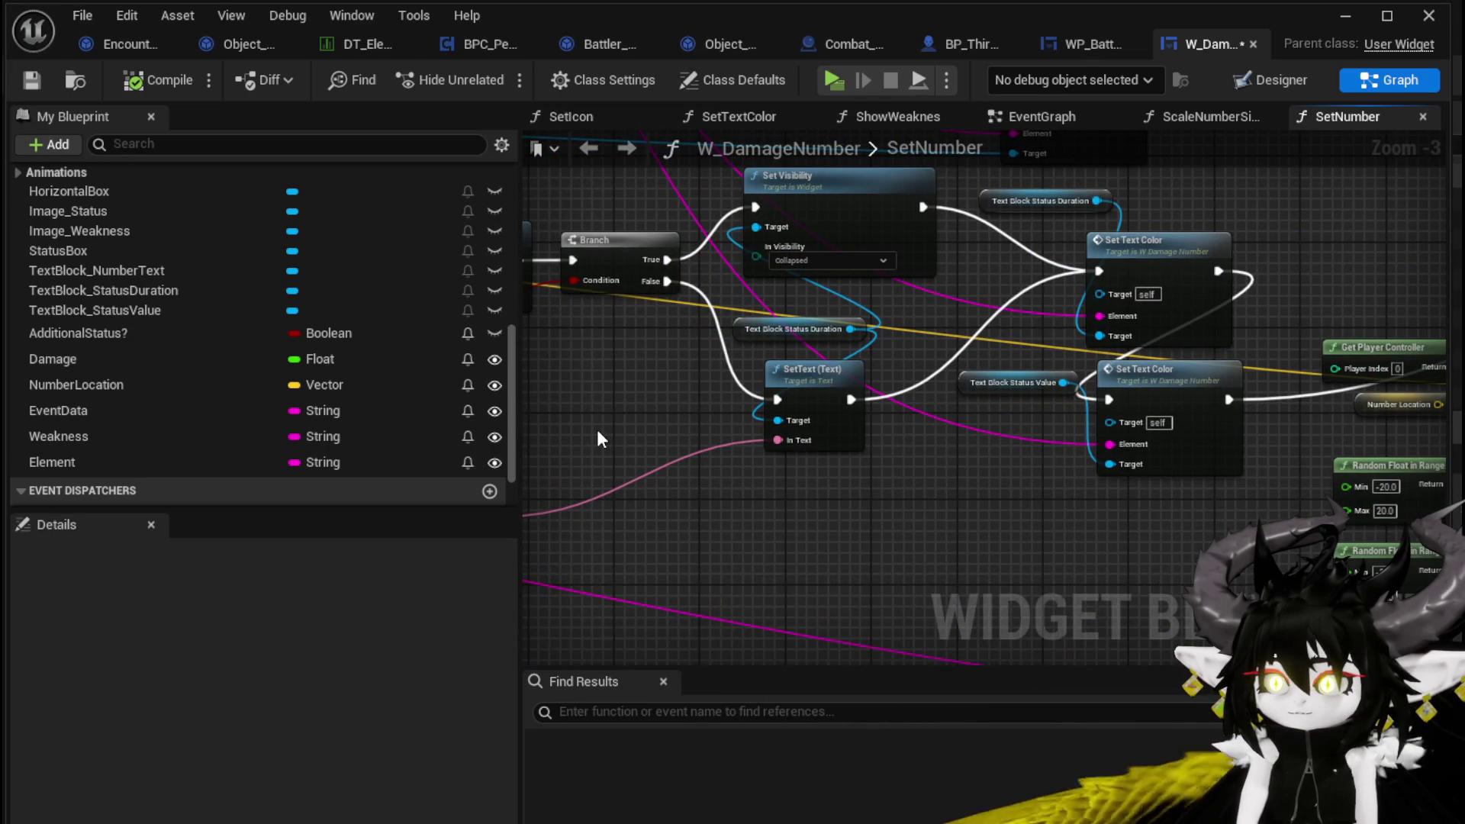
double_click(1135, 394)
scroll(987, 458, down, 2)
mouse_move(801, 458)
mouse_down()
mouse_move(744, 309)
mouse_move(716, 313)
mouse_up()
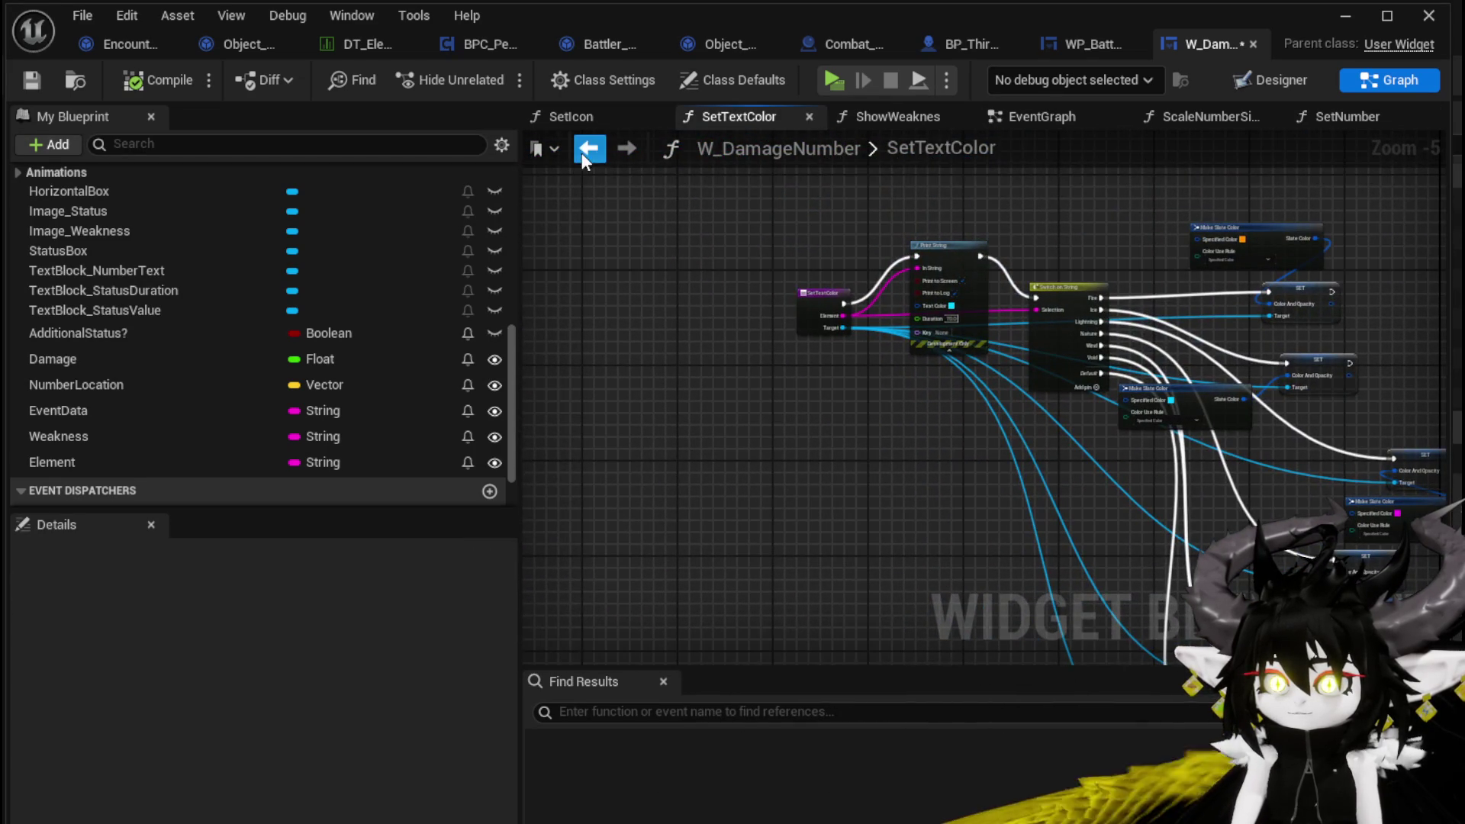
Step: Return to SetNumber and review its Set Text Color, Set Visibility, Parse Into Array and Print String nodes
click(578, 151)
drag(983, 369, 566, 353)
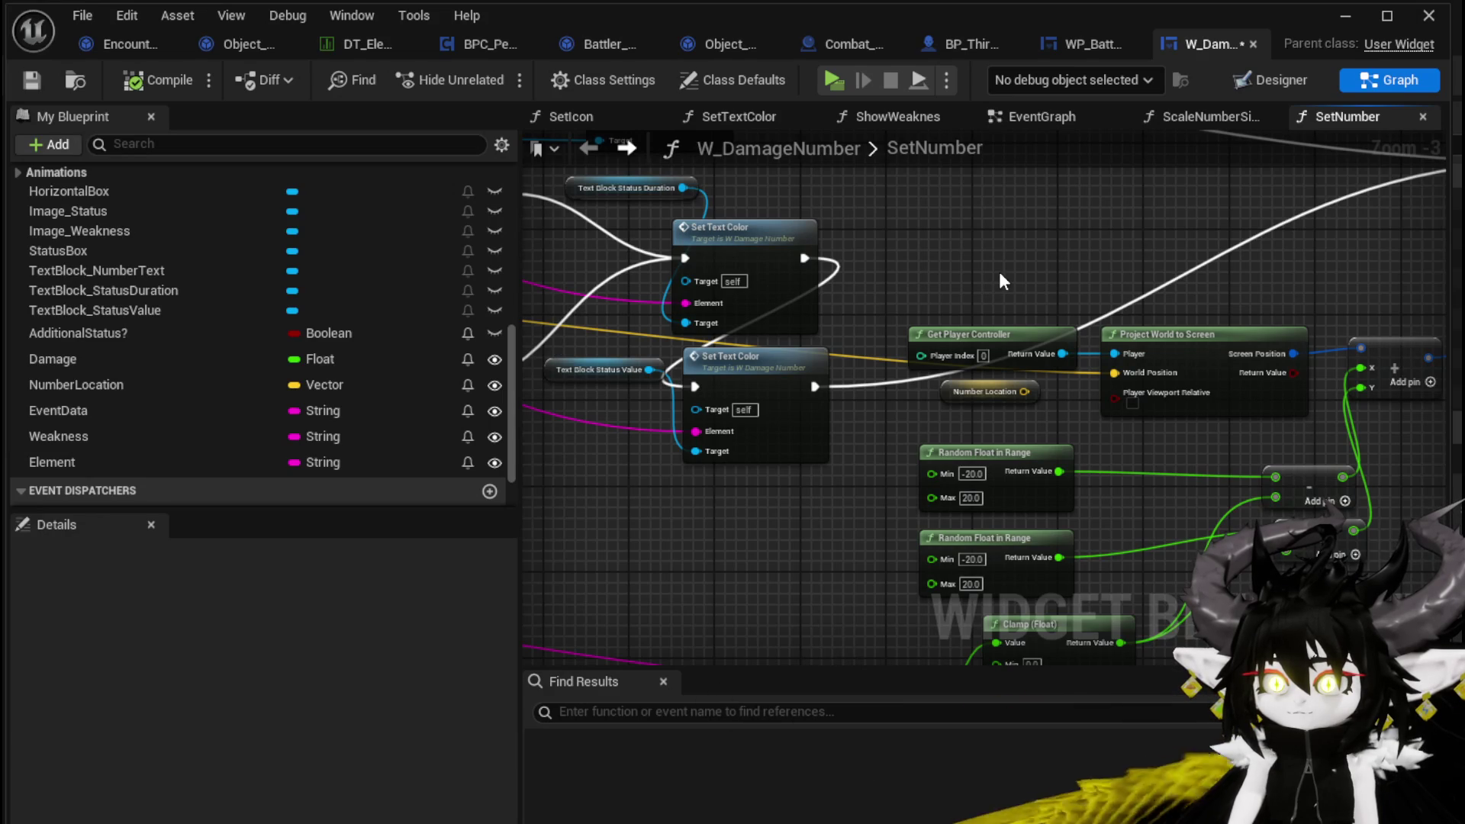
scroll(1000, 281, down, 1)
mouse_move(1000, 281)
mouse_down()
mouse_move(693, 406)
mouse_move(1187, 309)
mouse_up()
scroll(1187, 309, down, 1)
mouse_move(862, 404)
mouse_down()
mouse_move(908, 464)
mouse_move(1092, 464)
mouse_up()
scroll(908, 463, up, 2)
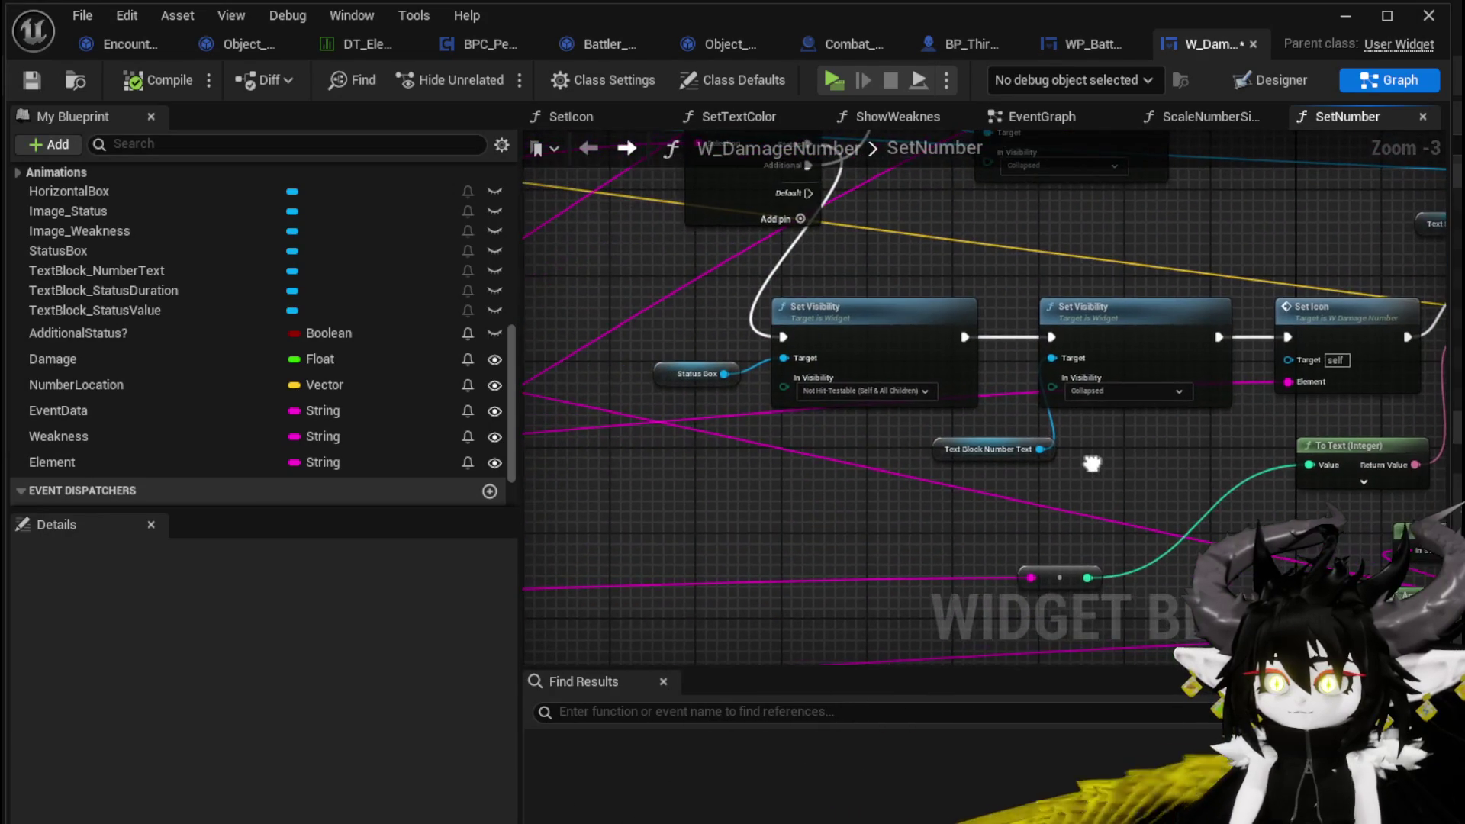
scroll(1091, 460, down, 1)
scroll(1094, 458, down, 1)
drag(549, 358, 878, 388)
scroll(872, 378, up, 3)
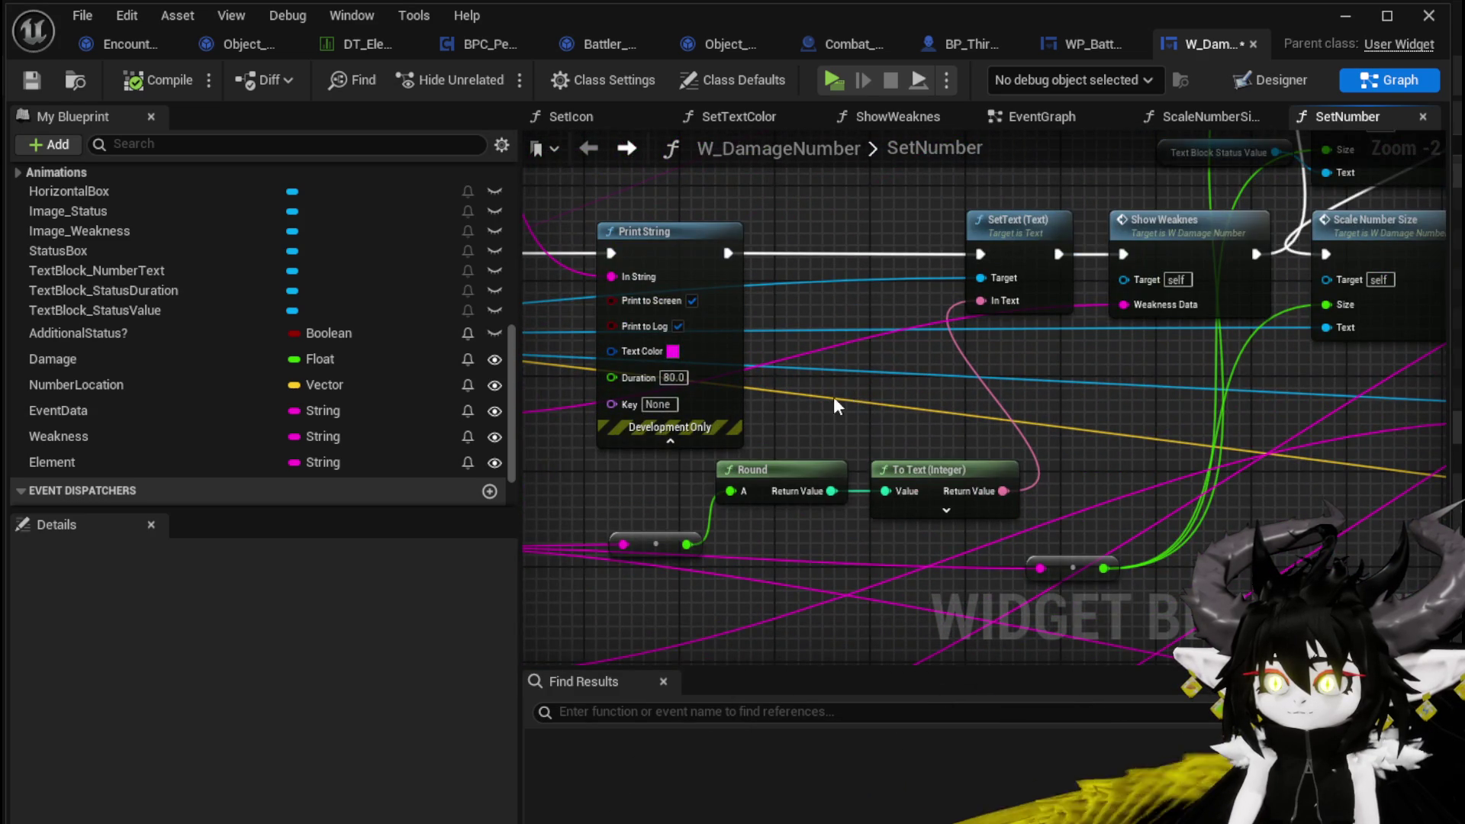
drag(849, 389, 1407, 415)
drag(1054, 337, 664, 375)
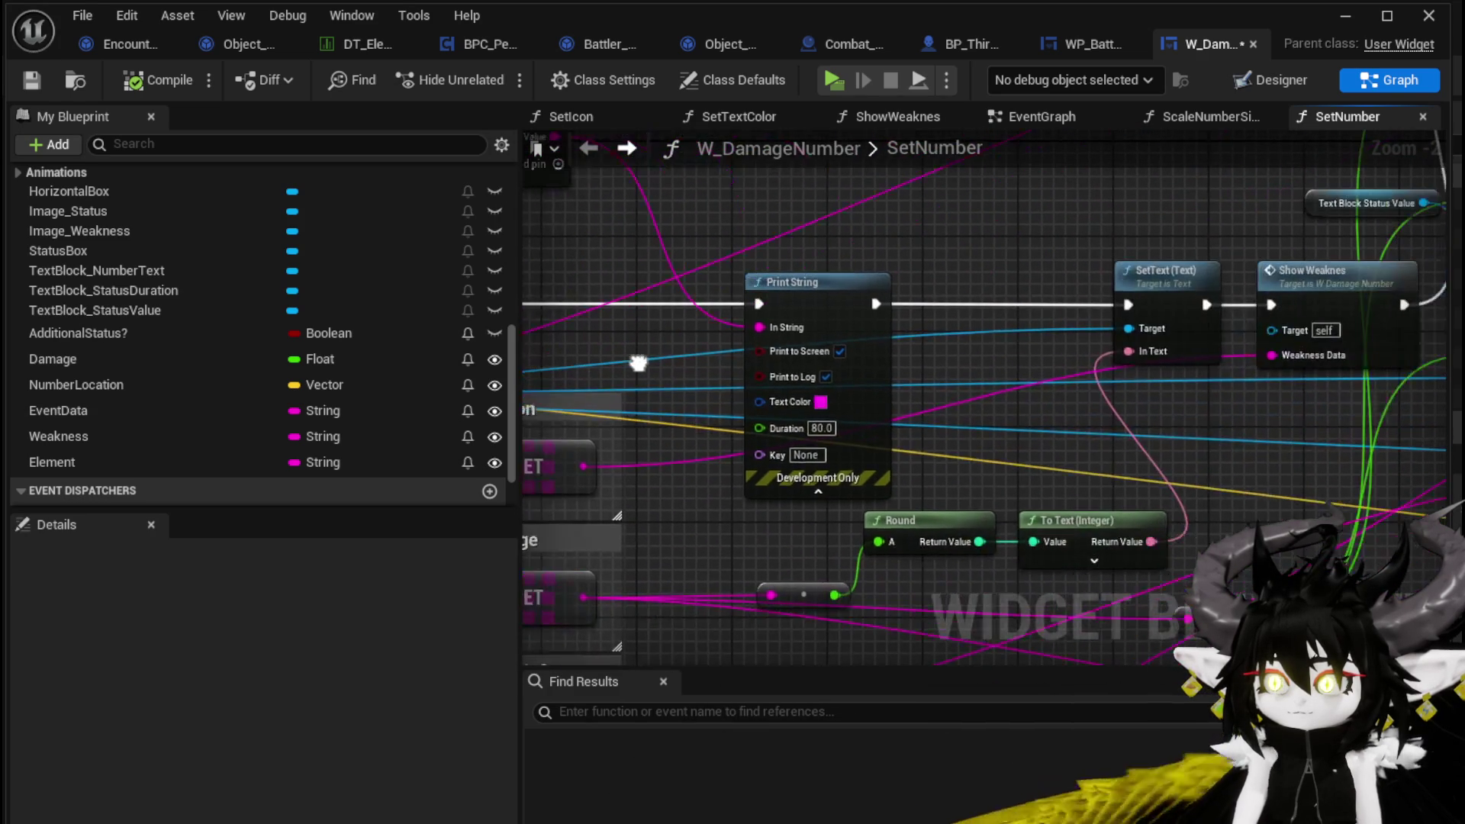
Step: Find the Scale Number Size calls and open ScaleNumberSize, showing Size + 10.0 clamped 20–50
mouse_move(1053, 439)
mouse_down()
mouse_move(1016, 433)
mouse_move(931, 284)
mouse_up()
mouse_move(984, 404)
mouse_down()
mouse_move(687, 488)
mouse_move(595, 573)
mouse_up()
drag(752, 264, 726, 438)
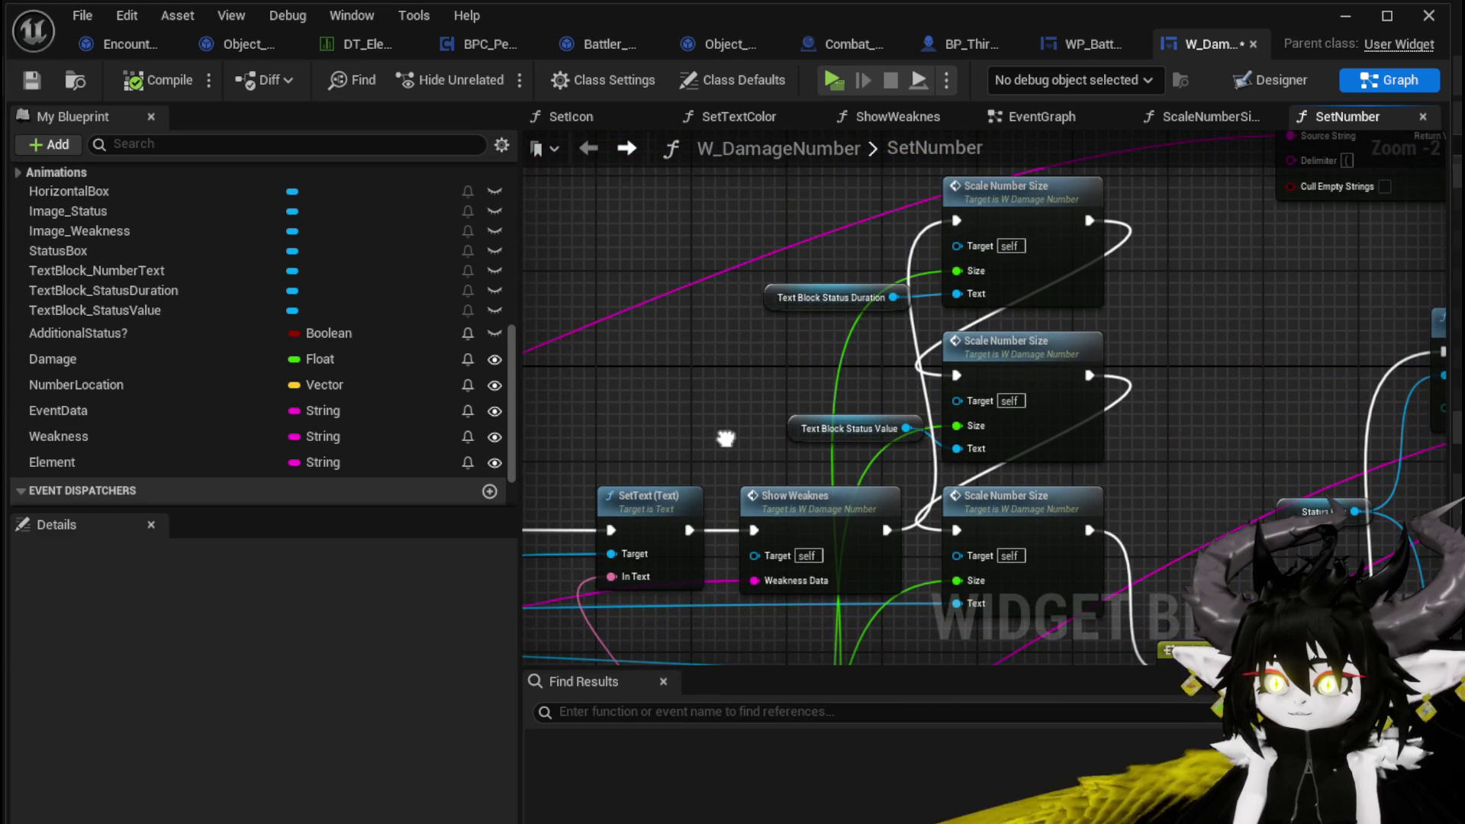
drag(725, 438, 696, 422)
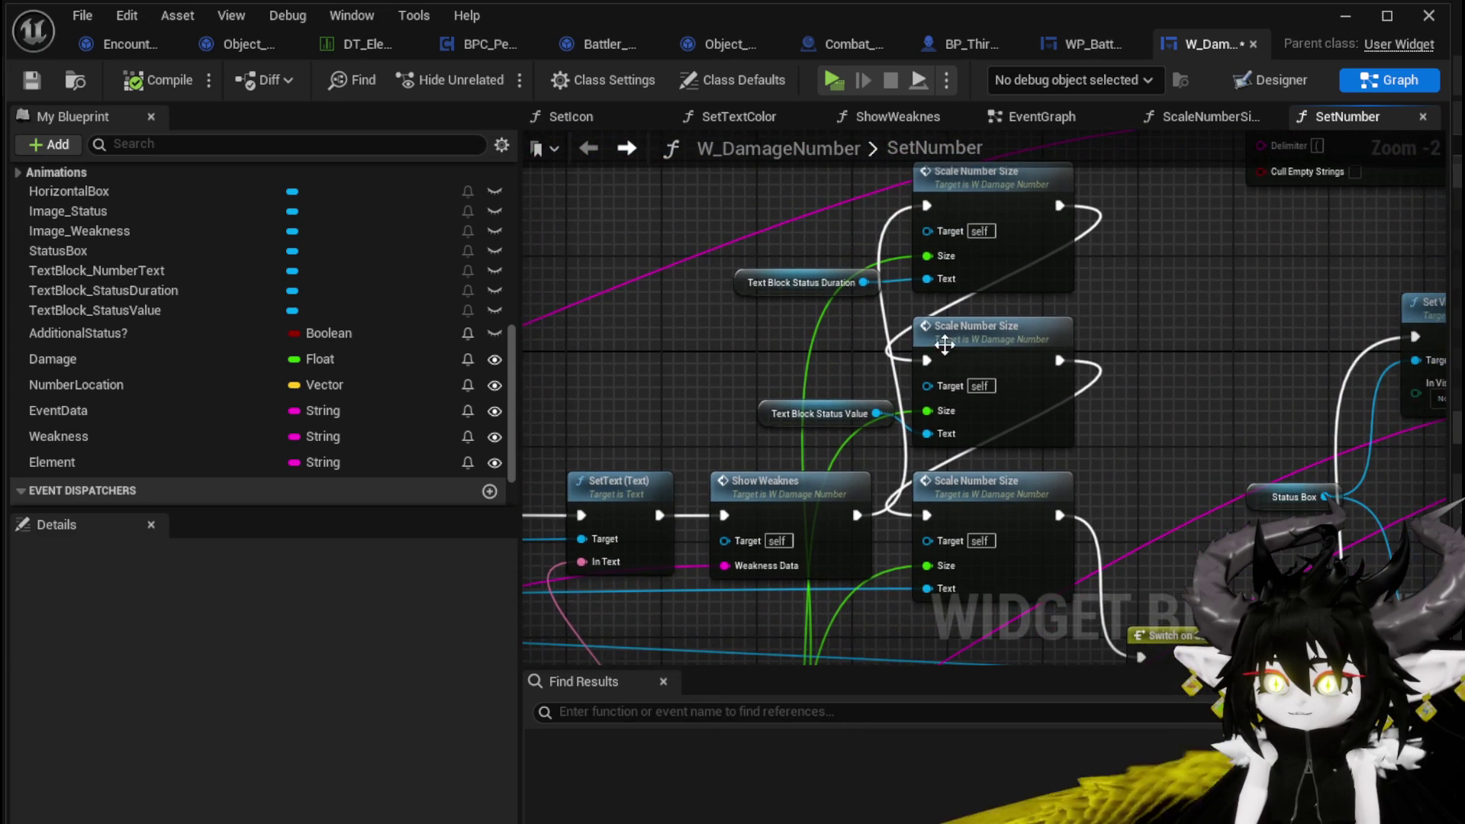
double_click(1010, 337)
mouse_move(913, 340)
mouse_down()
mouse_move(821, 510)
mouse_move(741, 365)
mouse_move(676, 587)
mouse_move(830, 329)
mouse_up()
scroll(767, 359, down, 1)
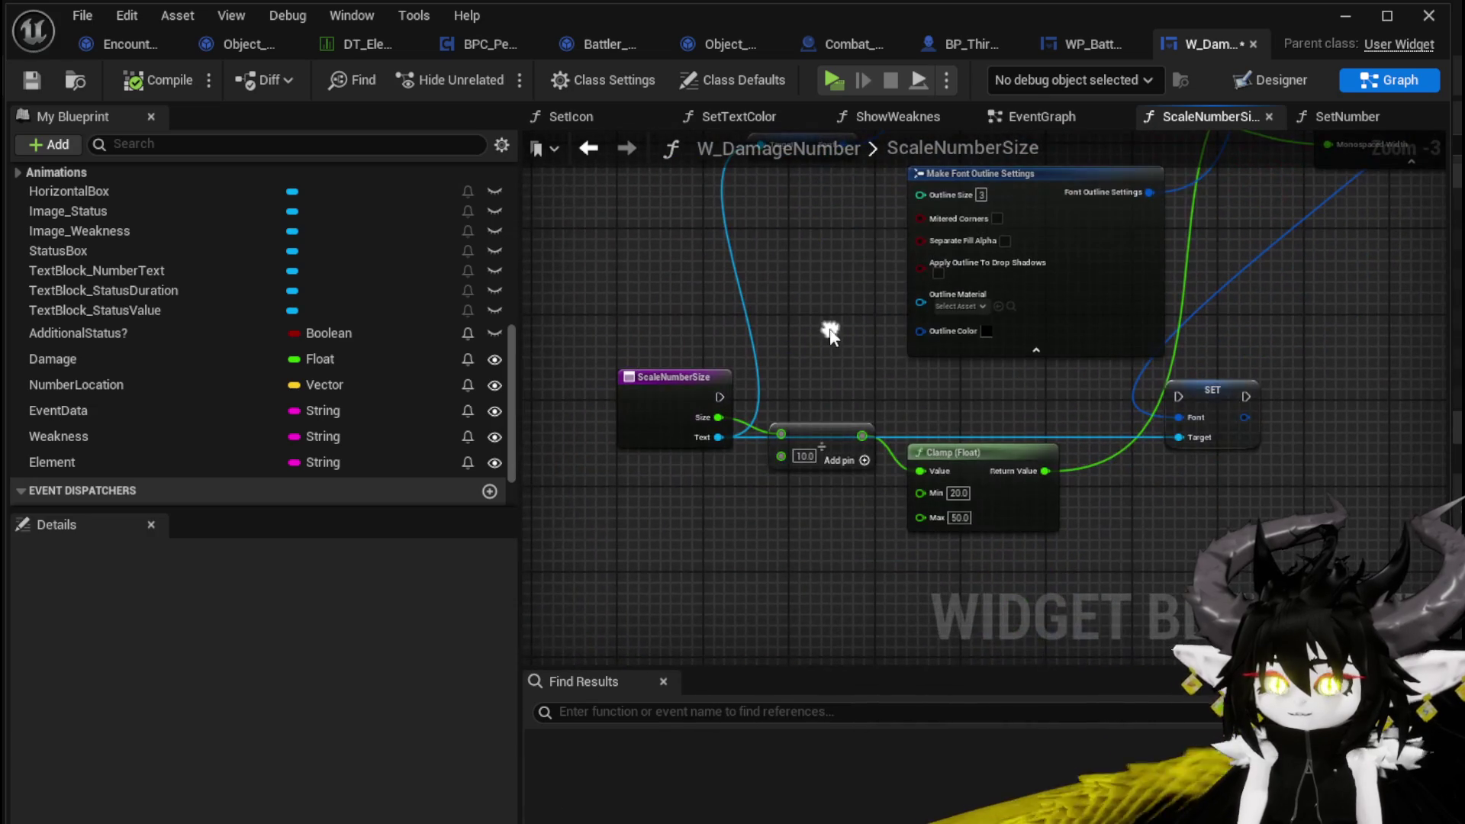
click(1341, 21)
click(495, 84)
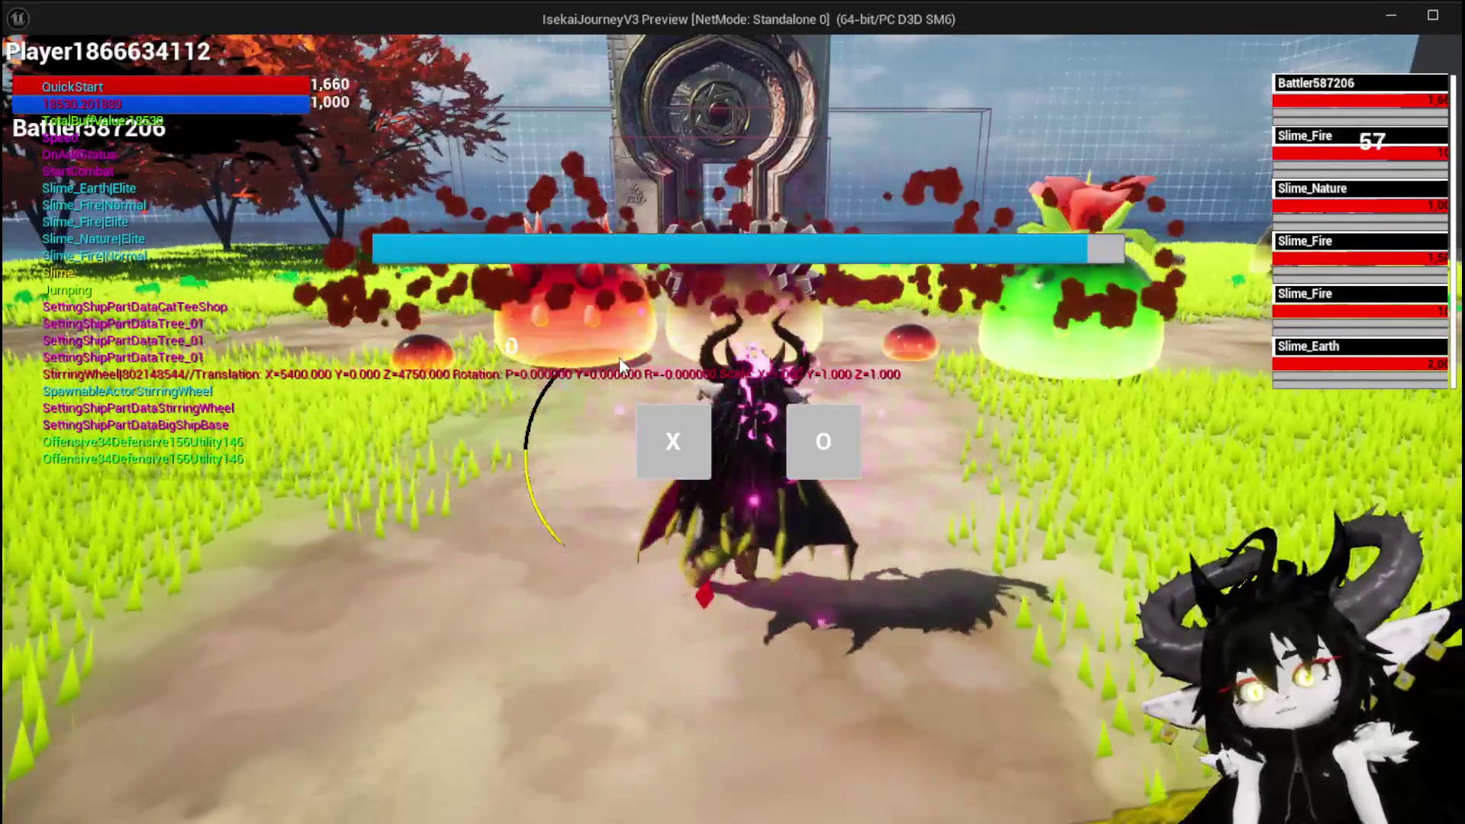
click(700, 419)
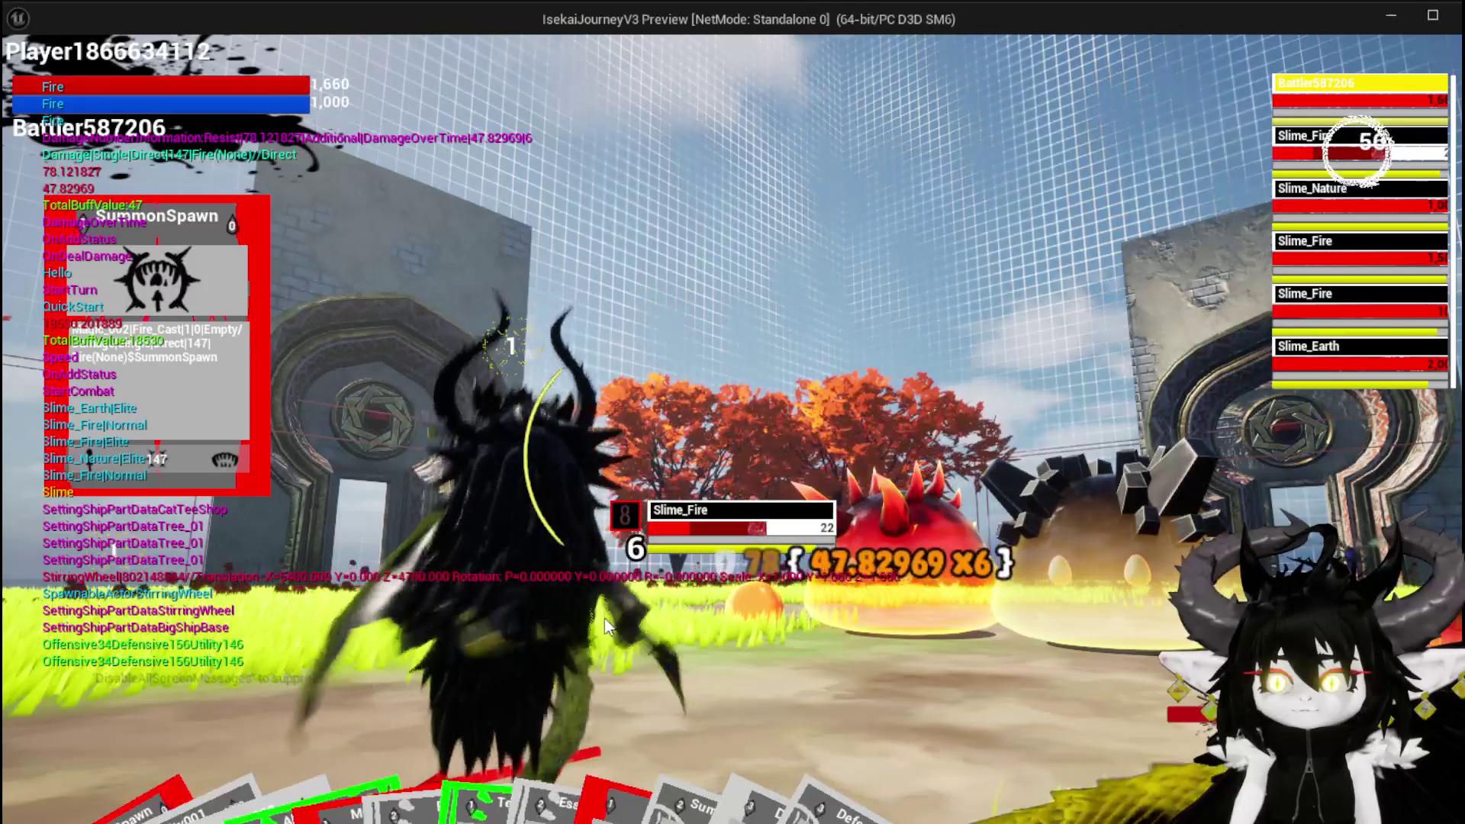
key(Tab)
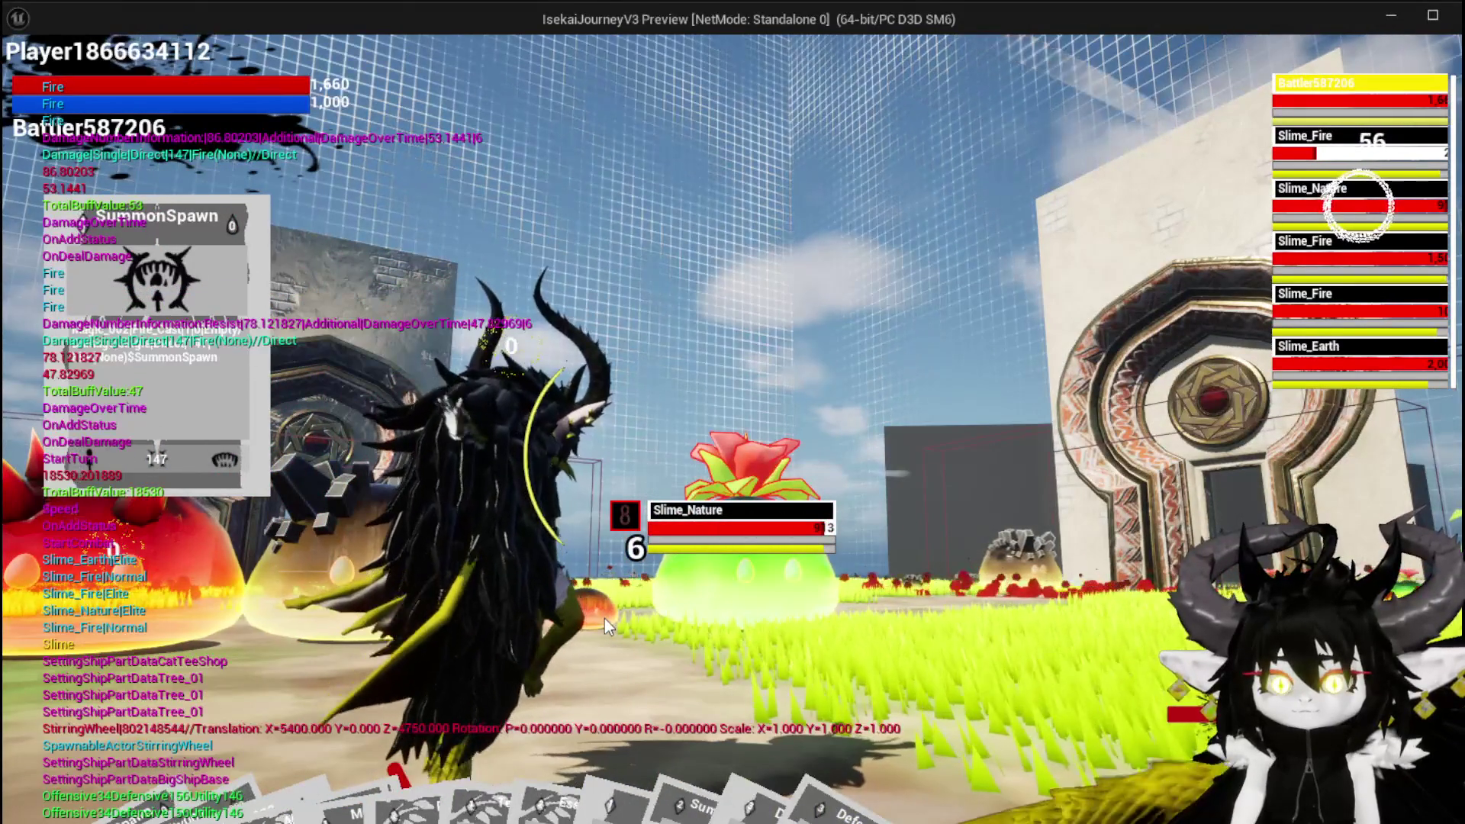
key(Escape)
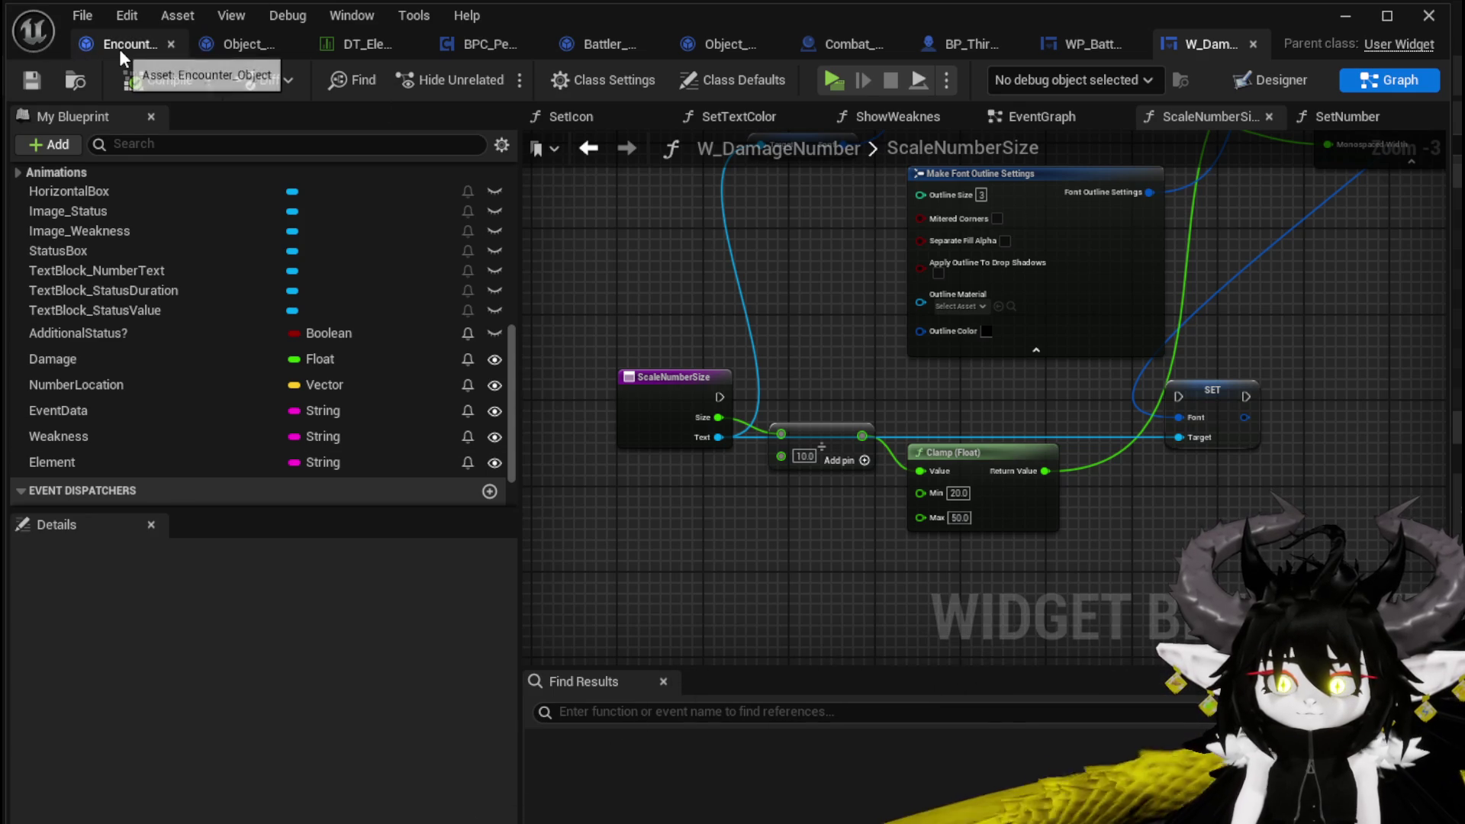
Step: Check Object_DamageSequence's CalculateValue, then return to BPC_Perks' OnDealDamagePerks graph
click(235, 51)
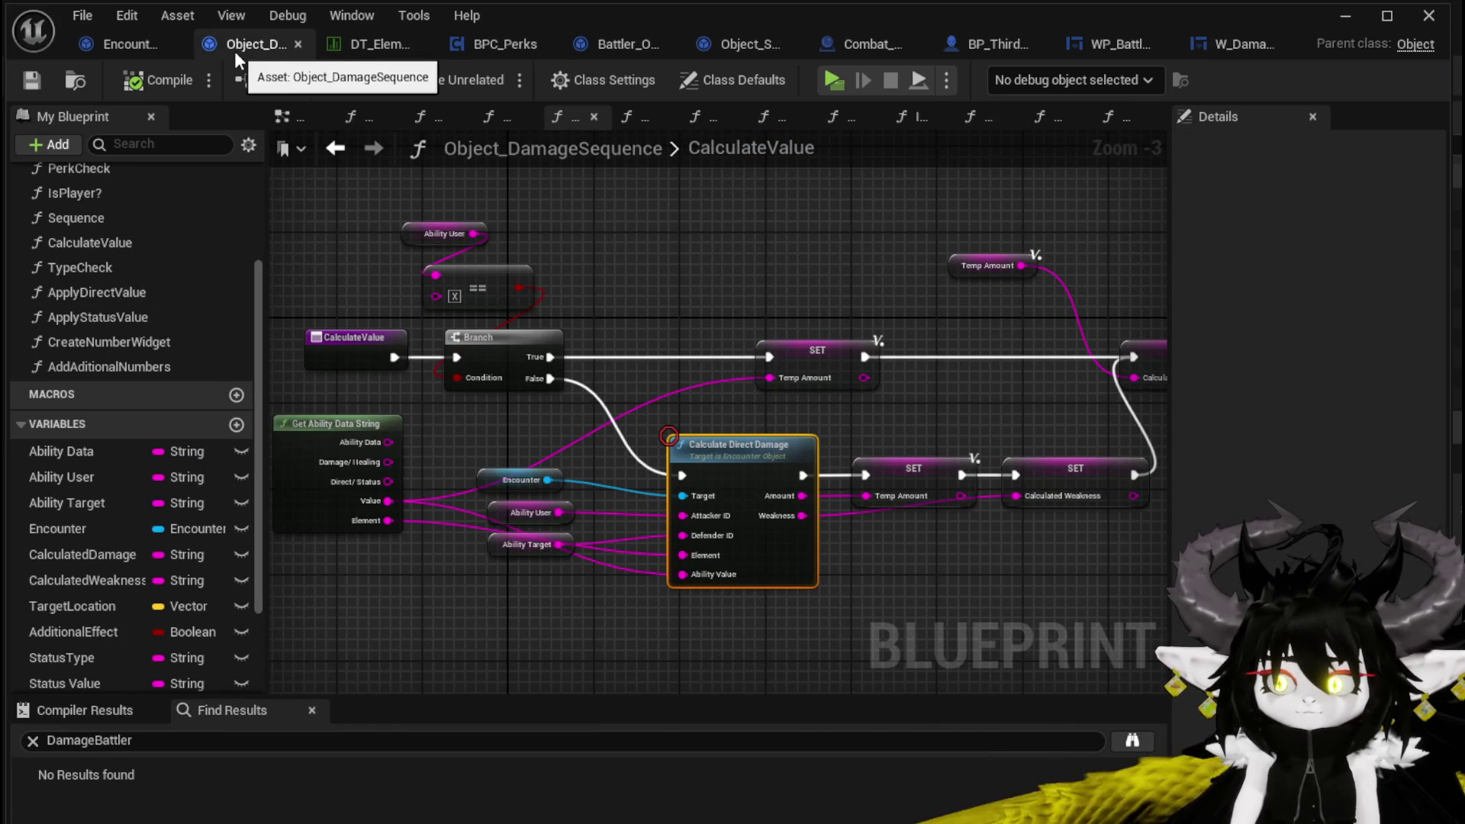
click(497, 47)
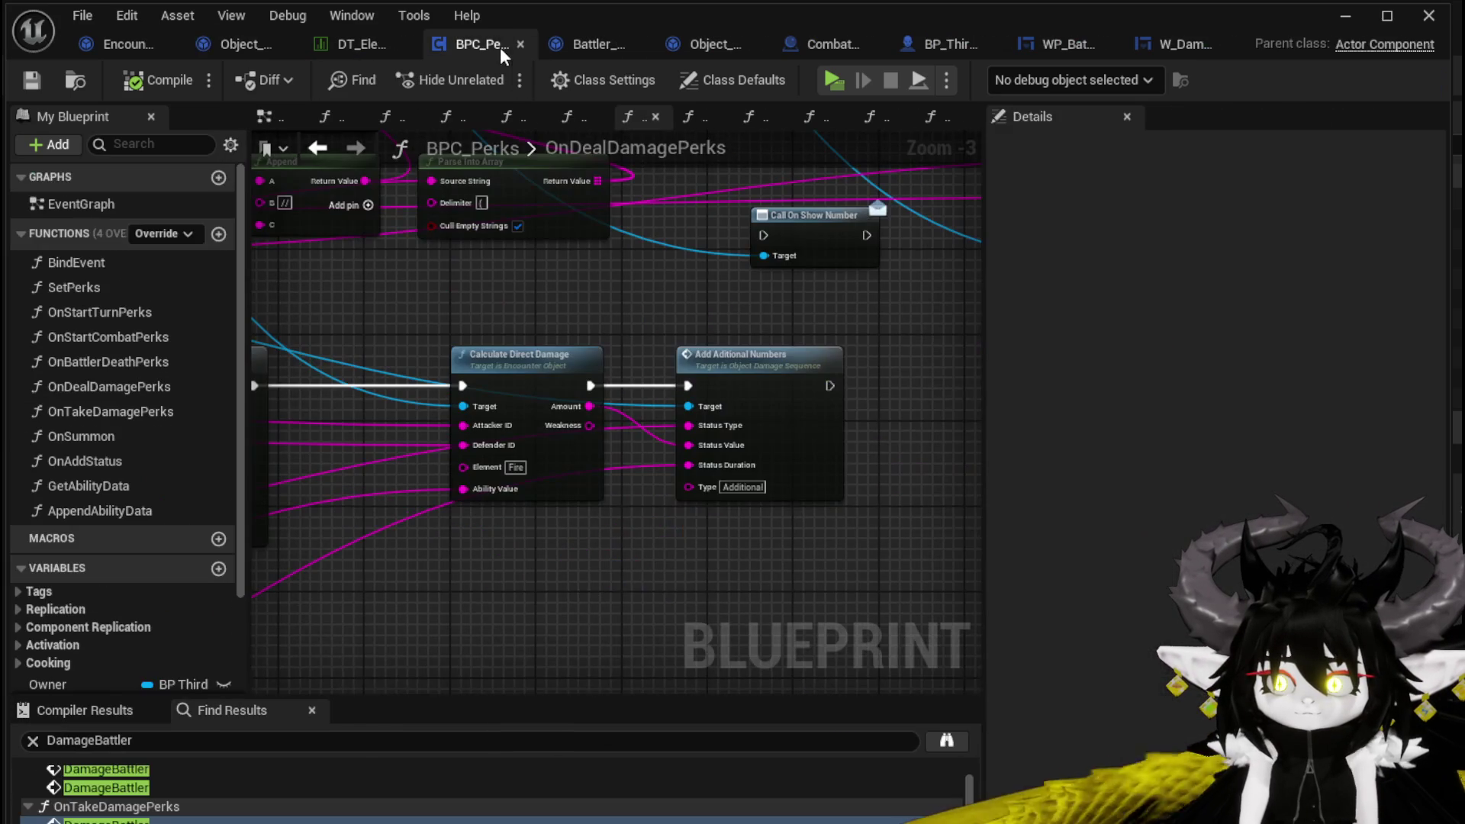
Step: Route Calculate Direct Damage's Amount through String To Integer into Status Value and align the conversion nodes
scroll(711, 460, up, 2)
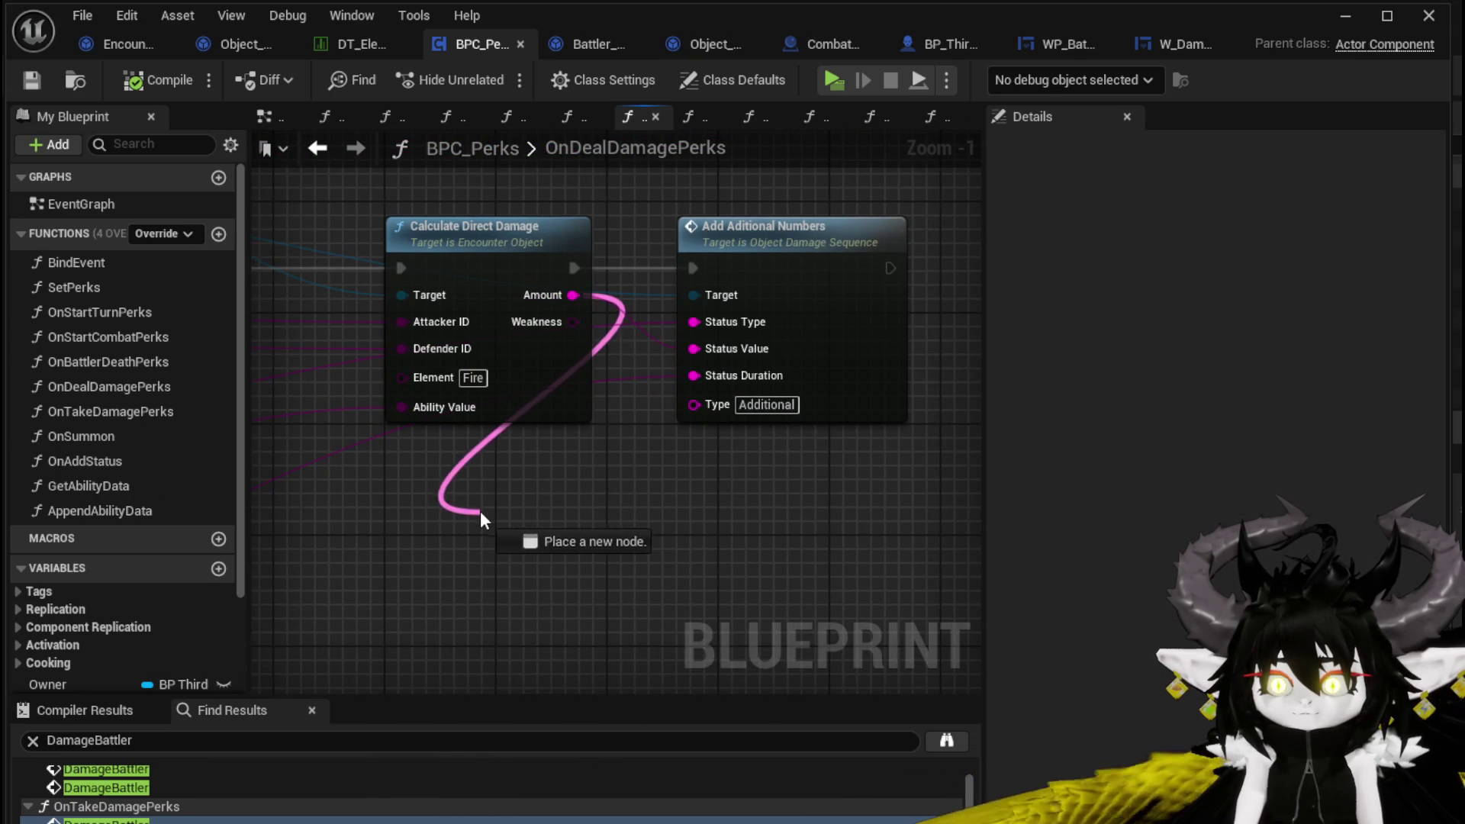
drag(479, 516, 470, 496)
text(Int)
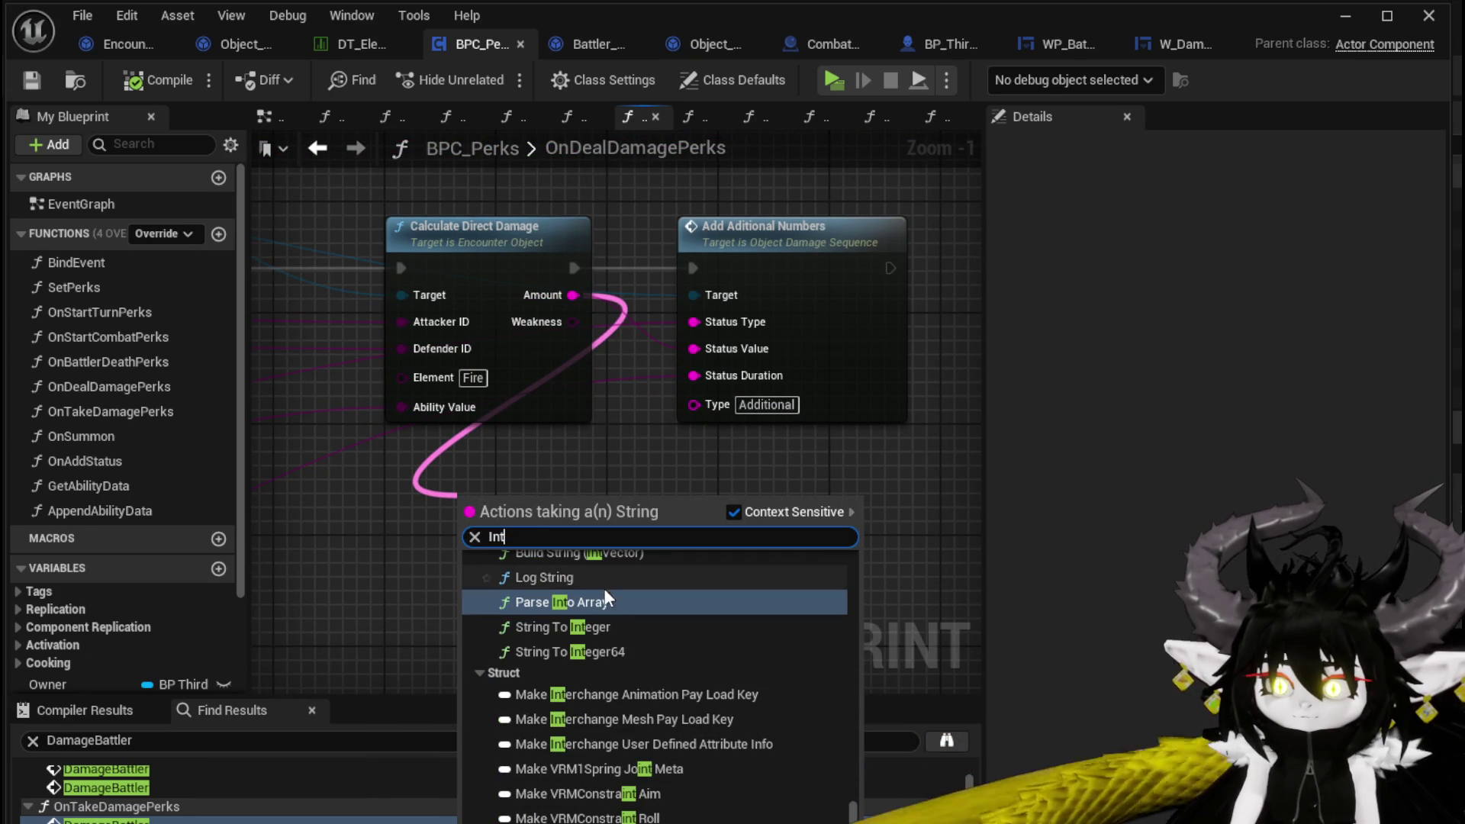
click(601, 619)
drag(711, 321, 705, 347)
drag(615, 376, 641, 507)
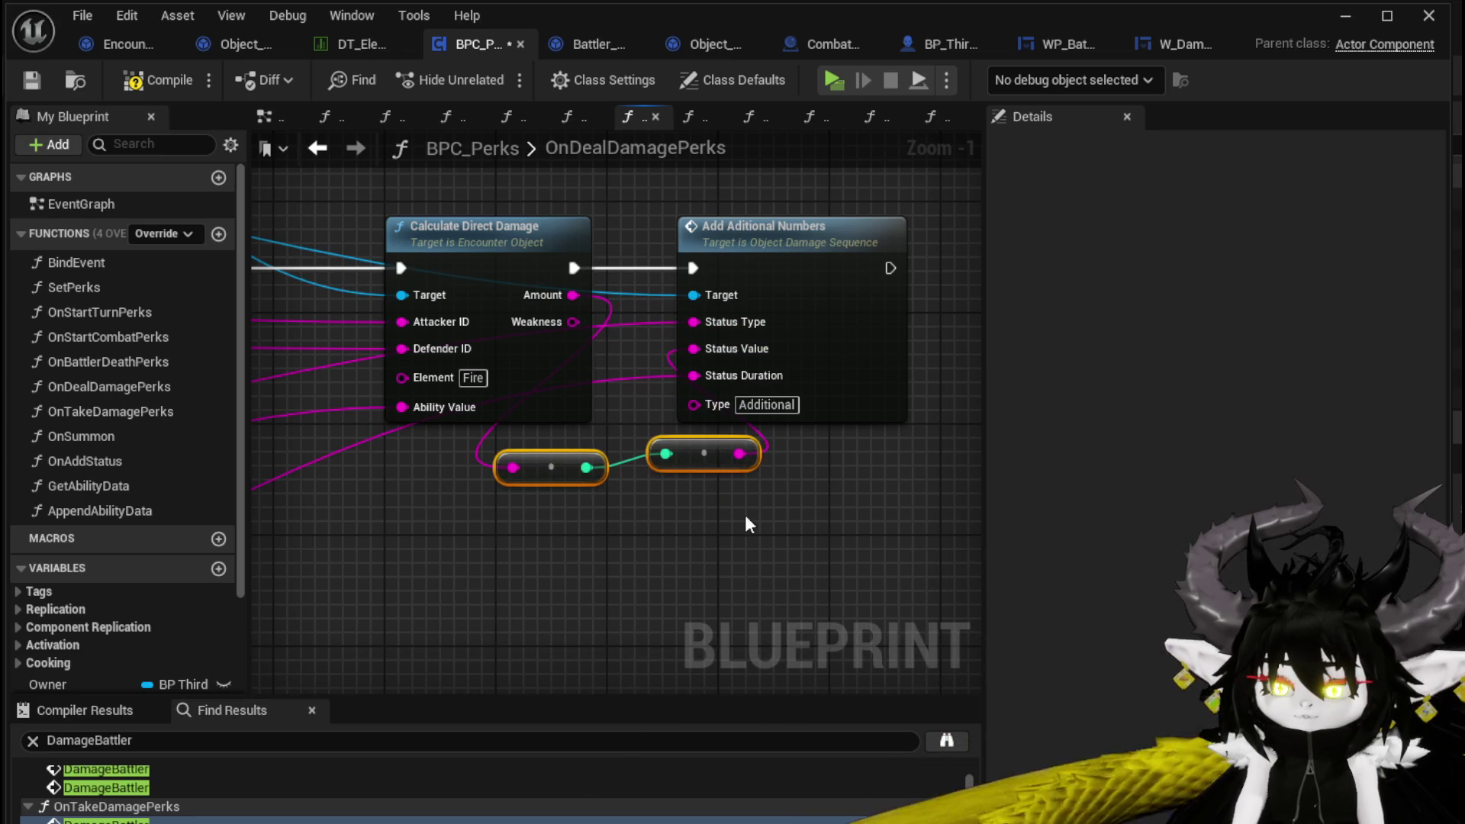
drag(547, 476, 545, 462)
click(672, 505)
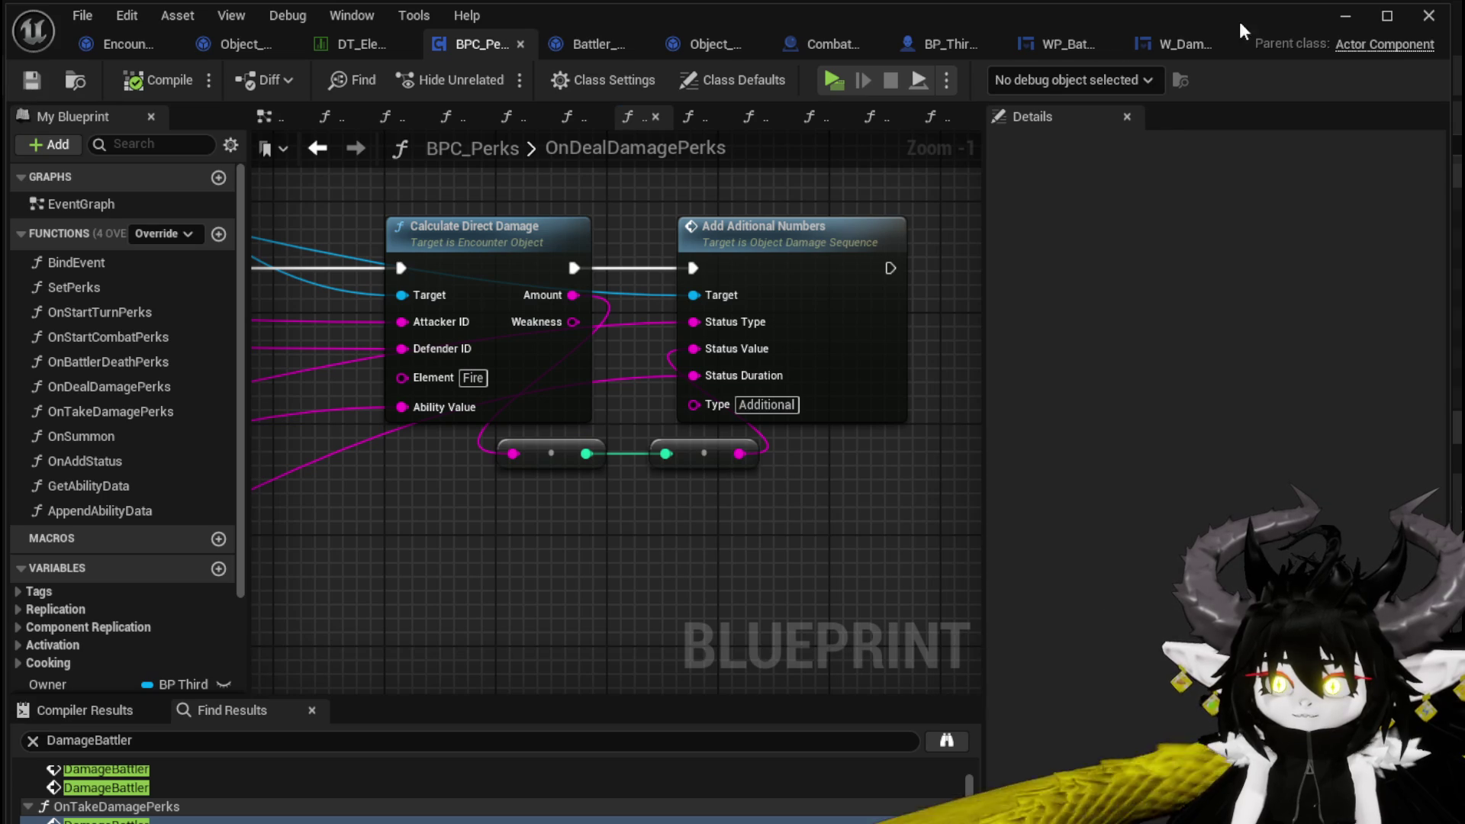
click(1337, 21)
Step: Launch a play test, run into the fire slime to start a battle, and play SummonSpawn
click(491, 70)
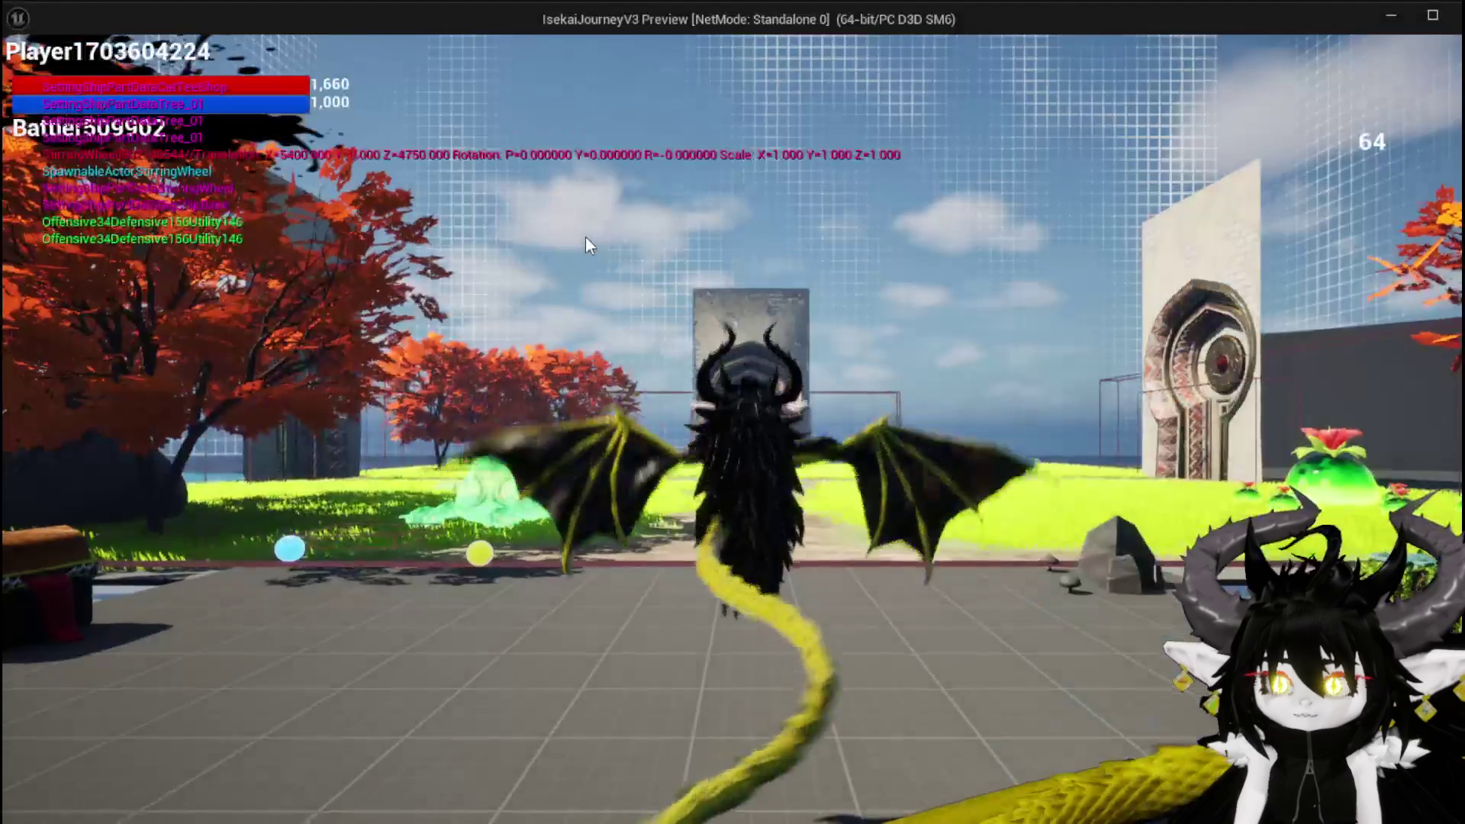
key(w)
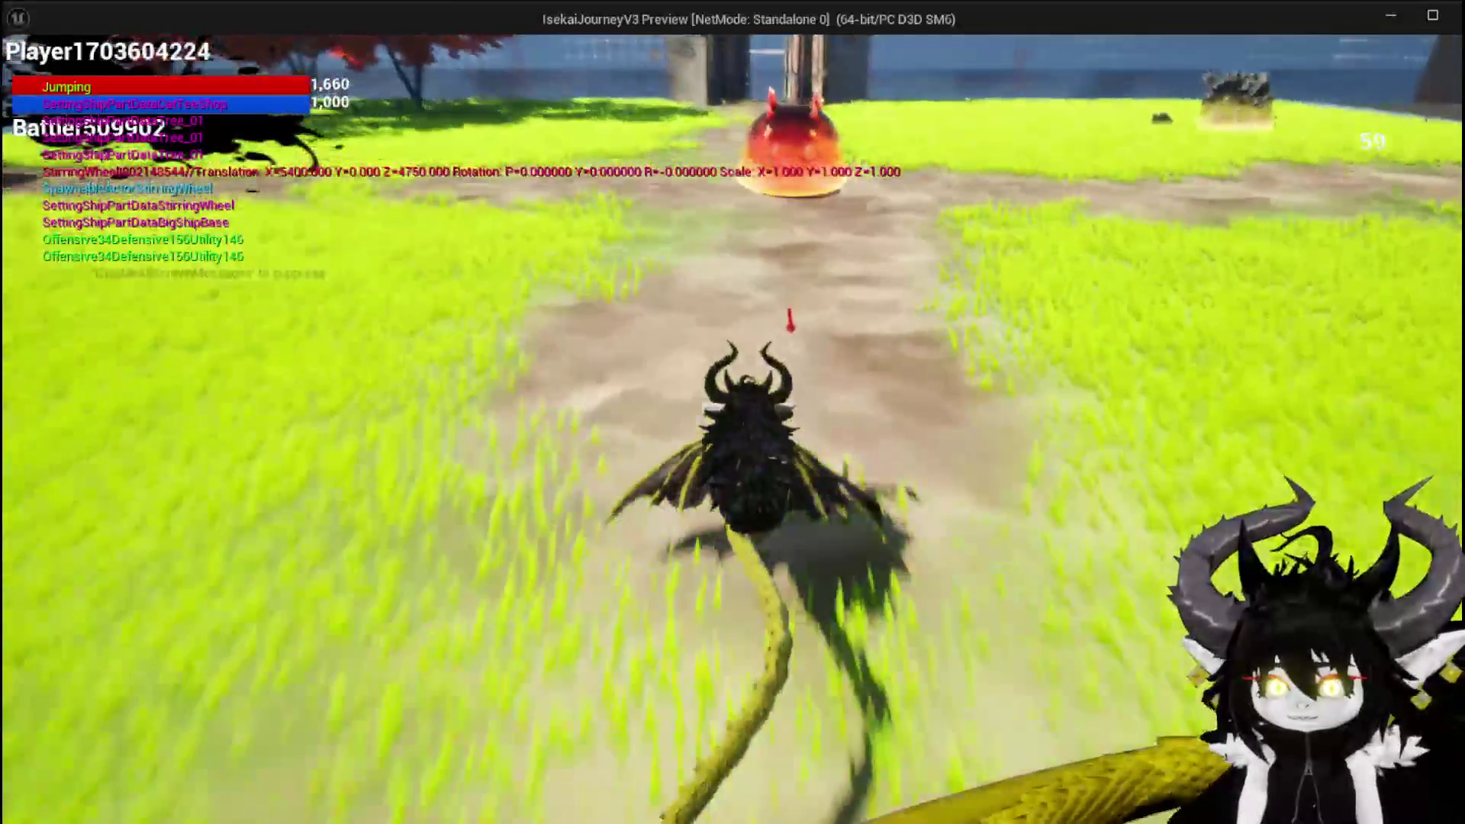
key(space)
key(w)
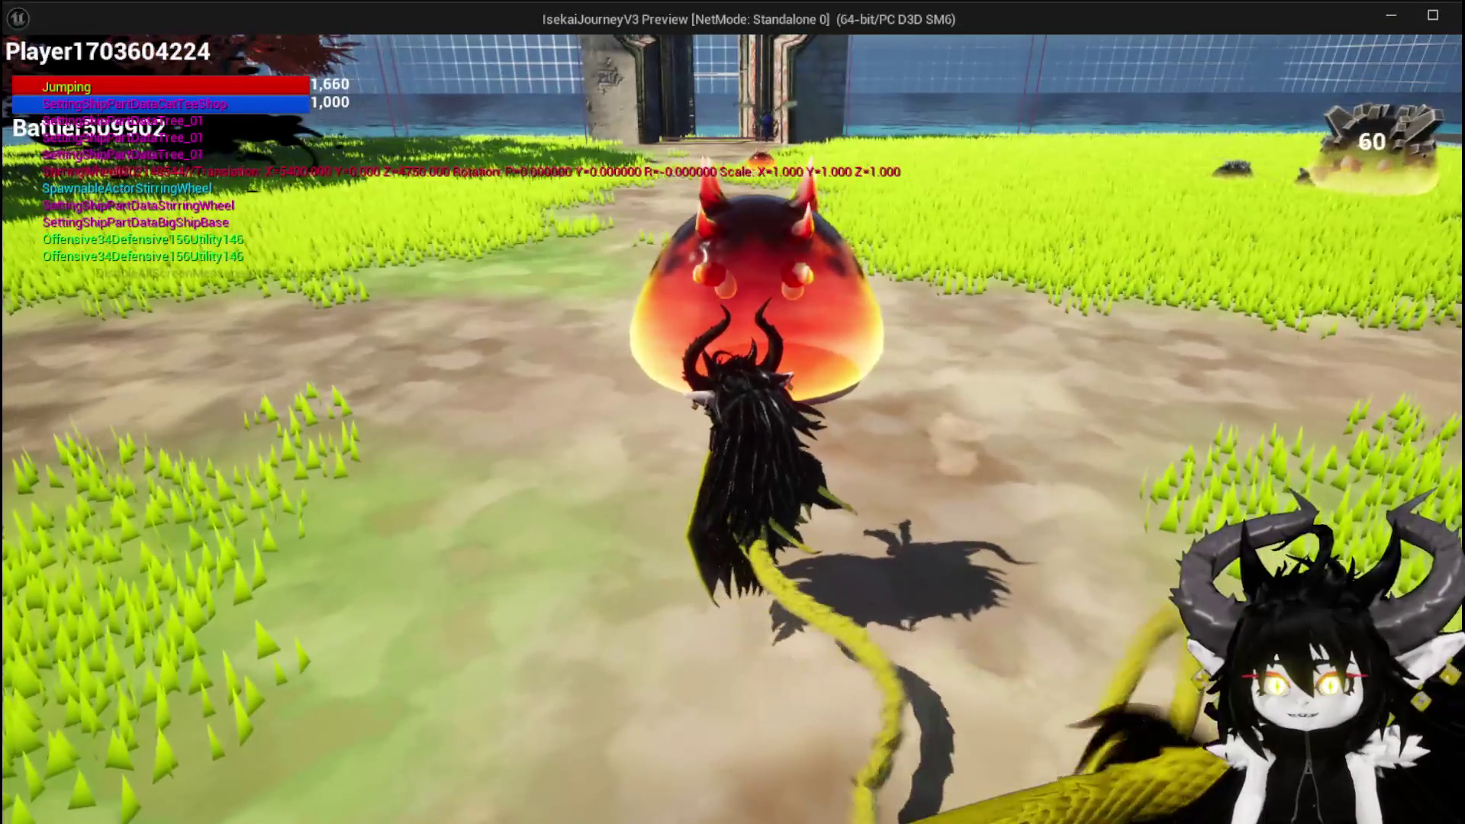
key(w)
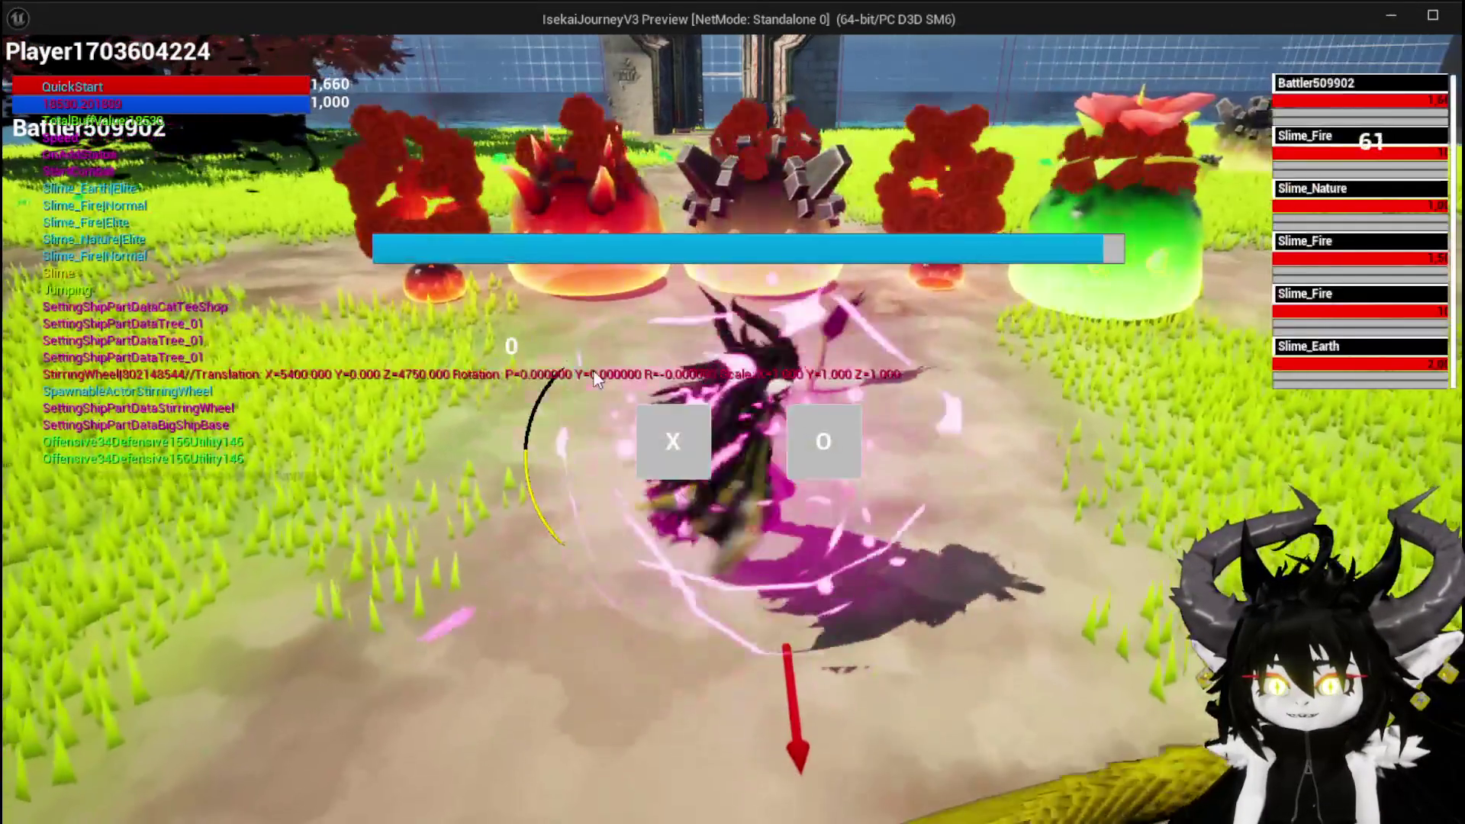
click(650, 432)
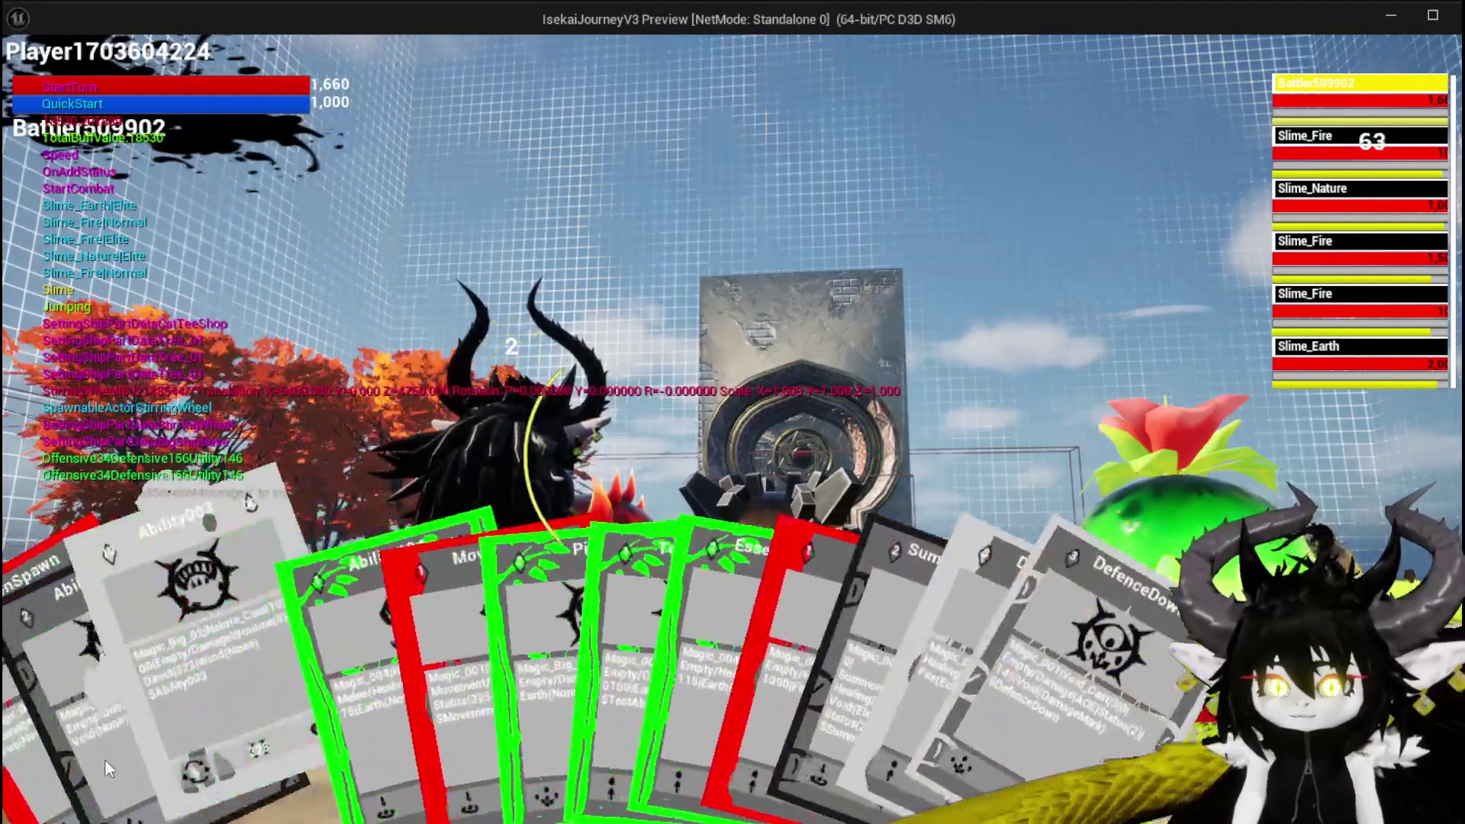
click(46, 718)
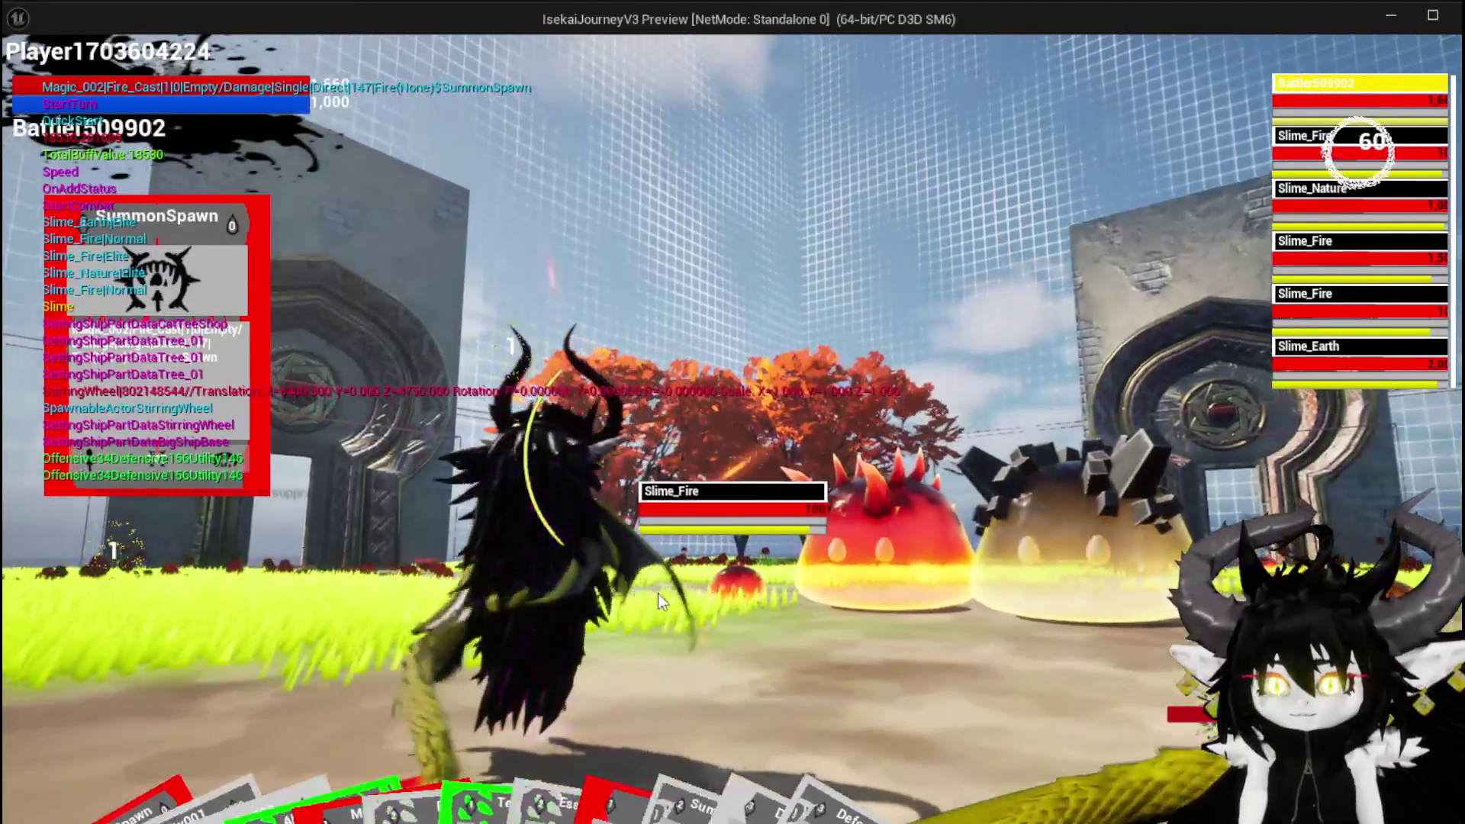
Step: Cycle targets among Slime_Nature, Slime_Fire and Slime_Earth and end the turn, seeing extras like {28 x6}
key(e)
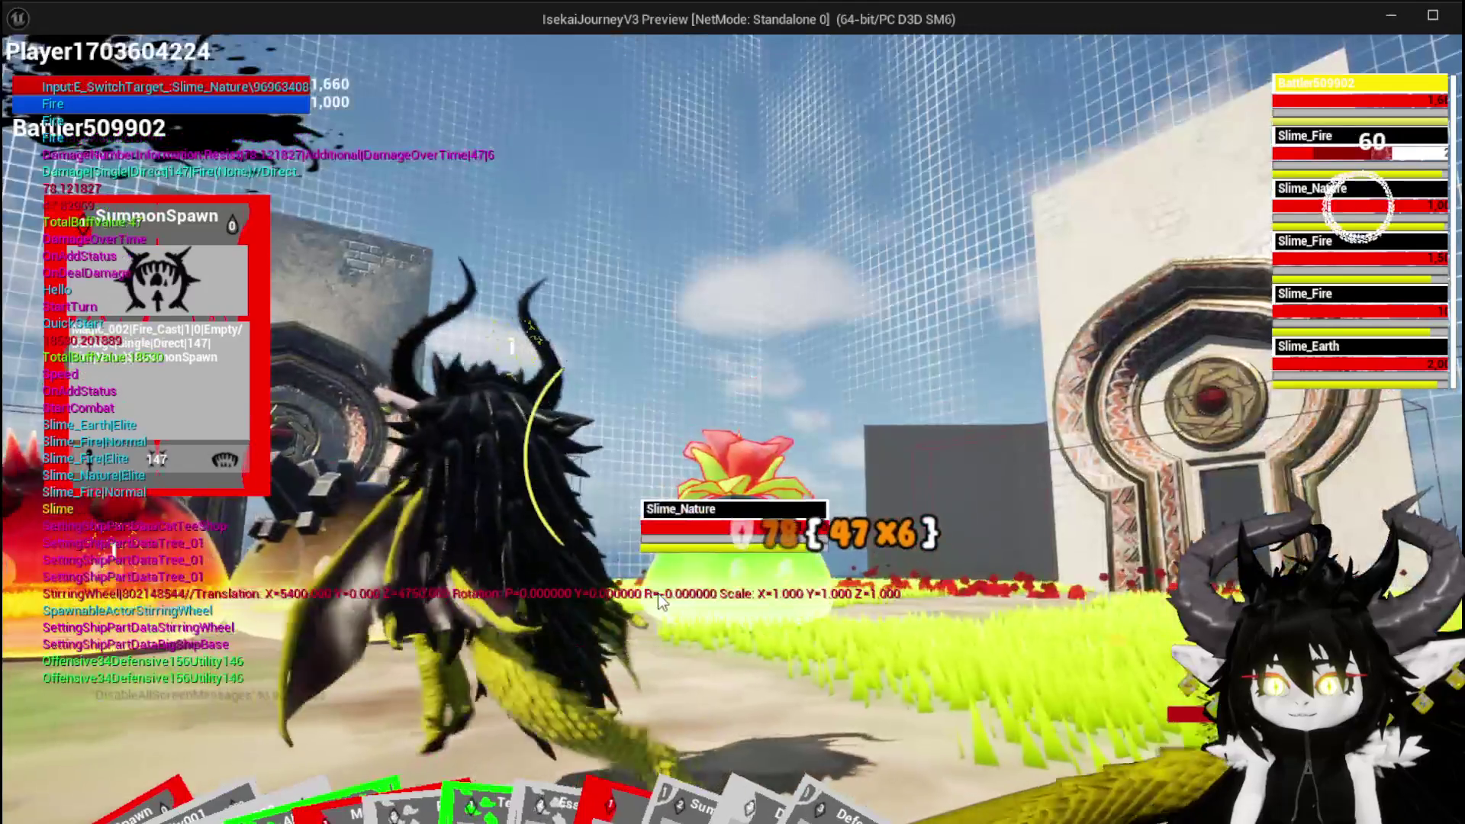
key(e)
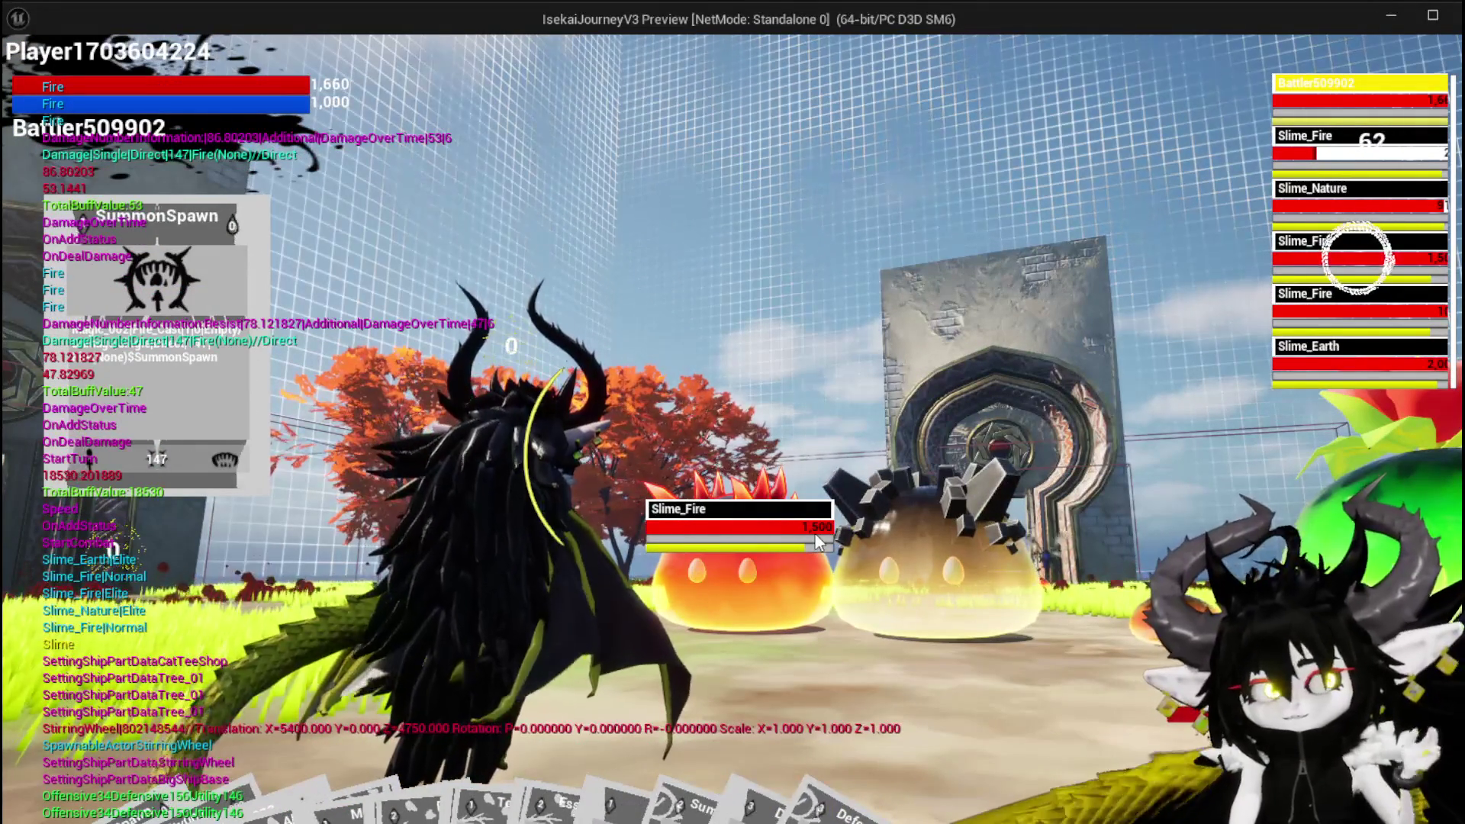
click(815, 535)
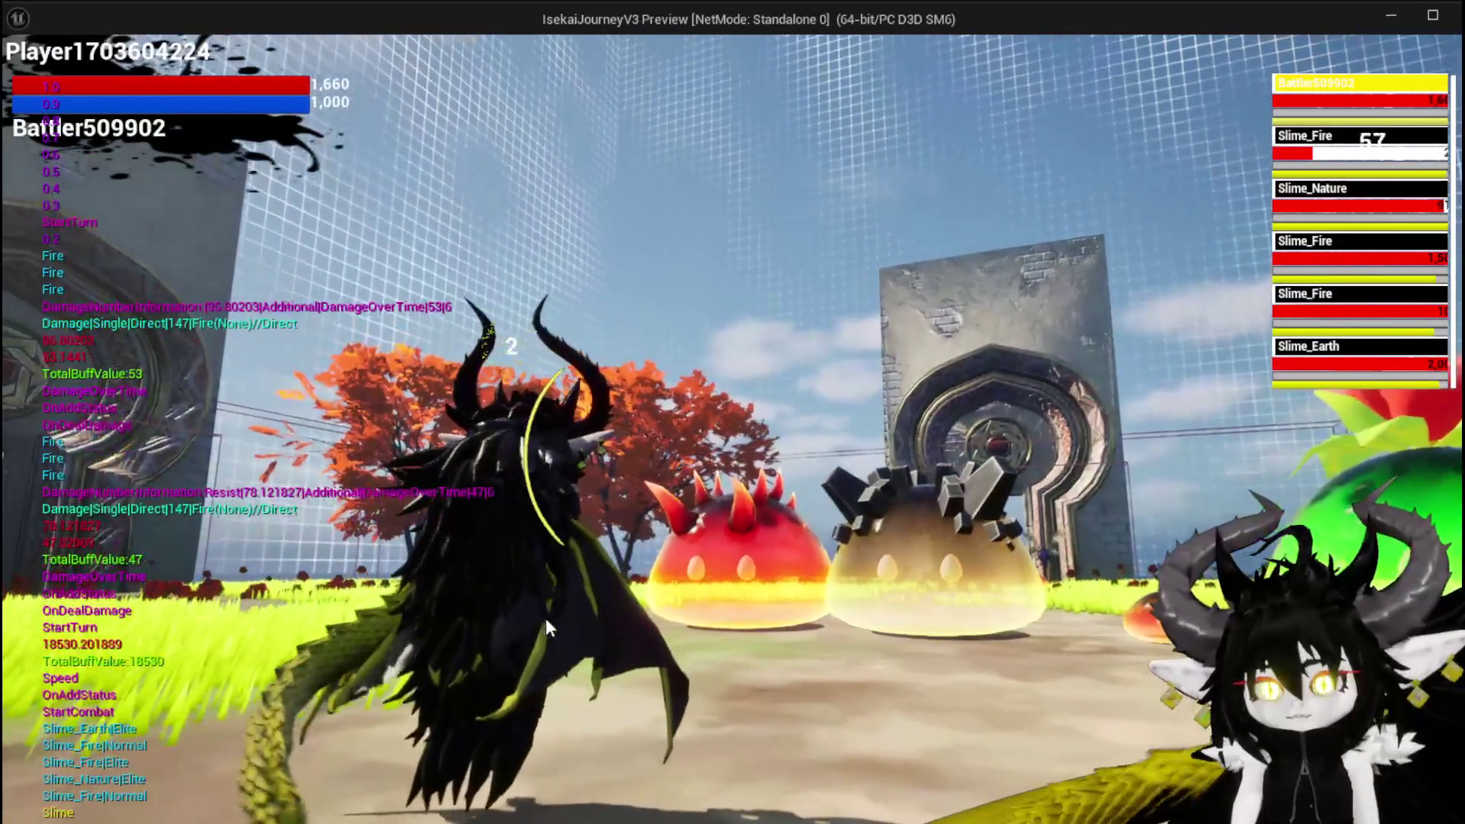
key(Tab)
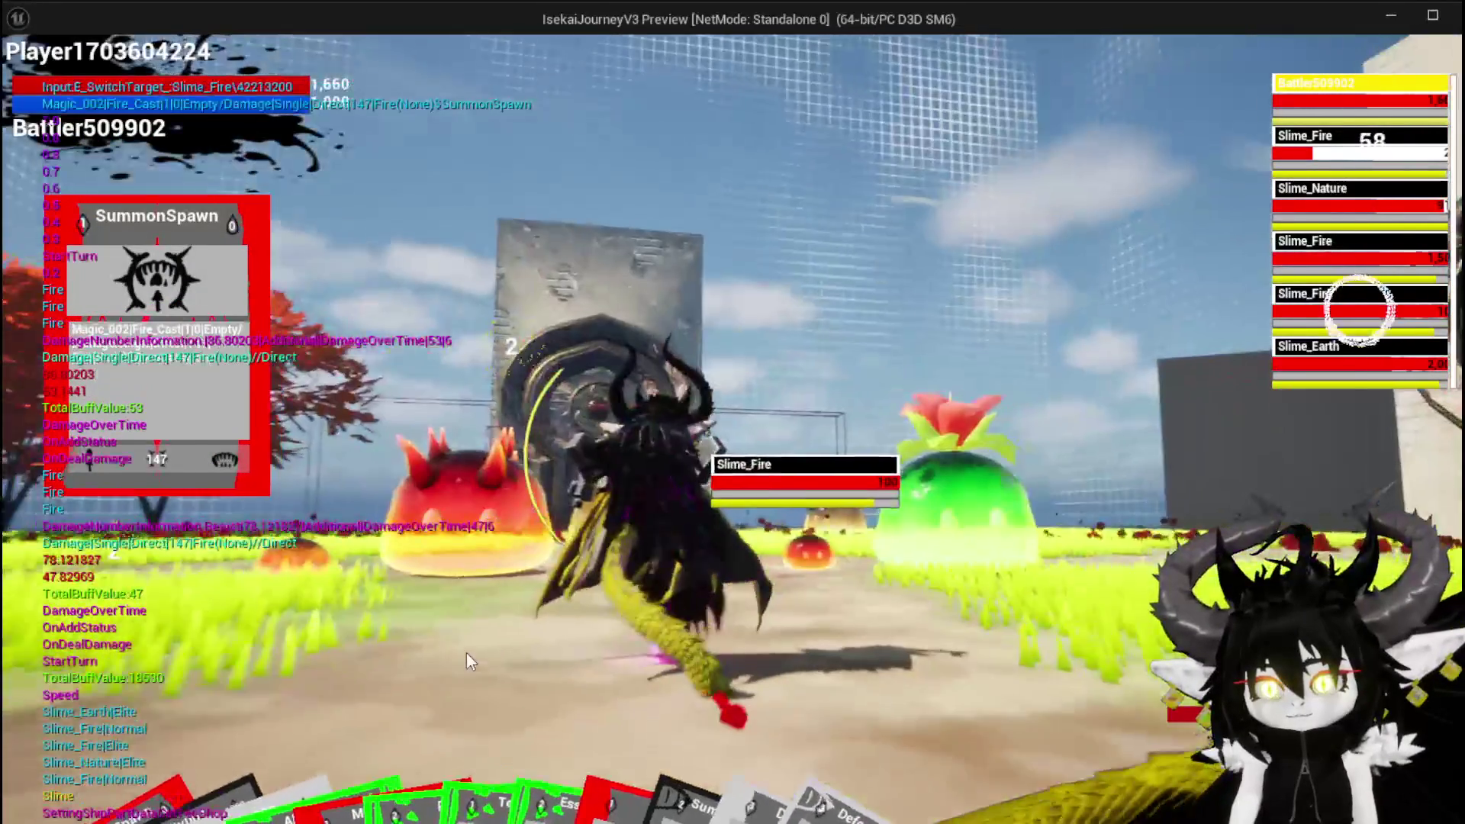
key(Tab)
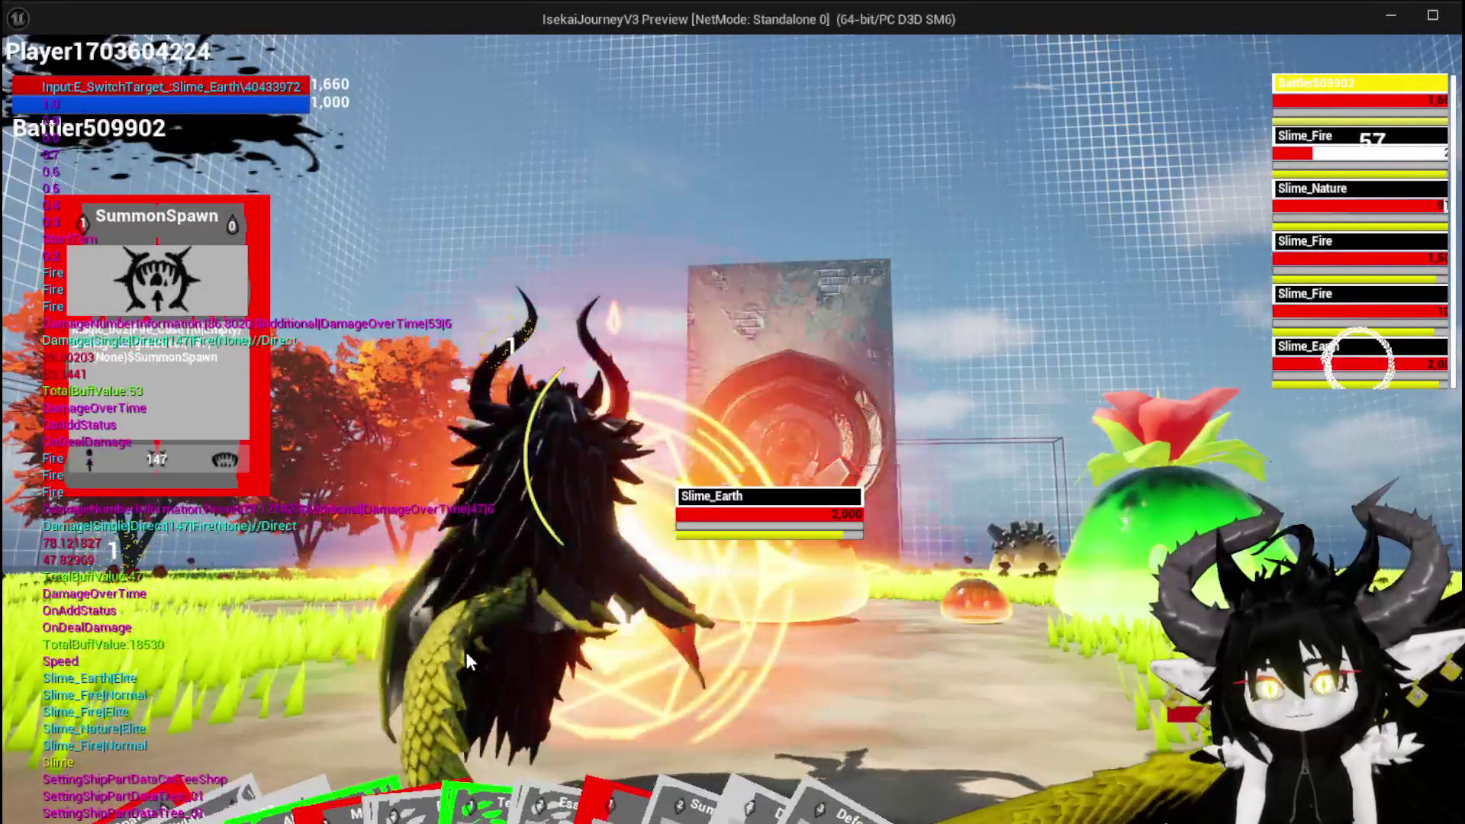
key(Tab)
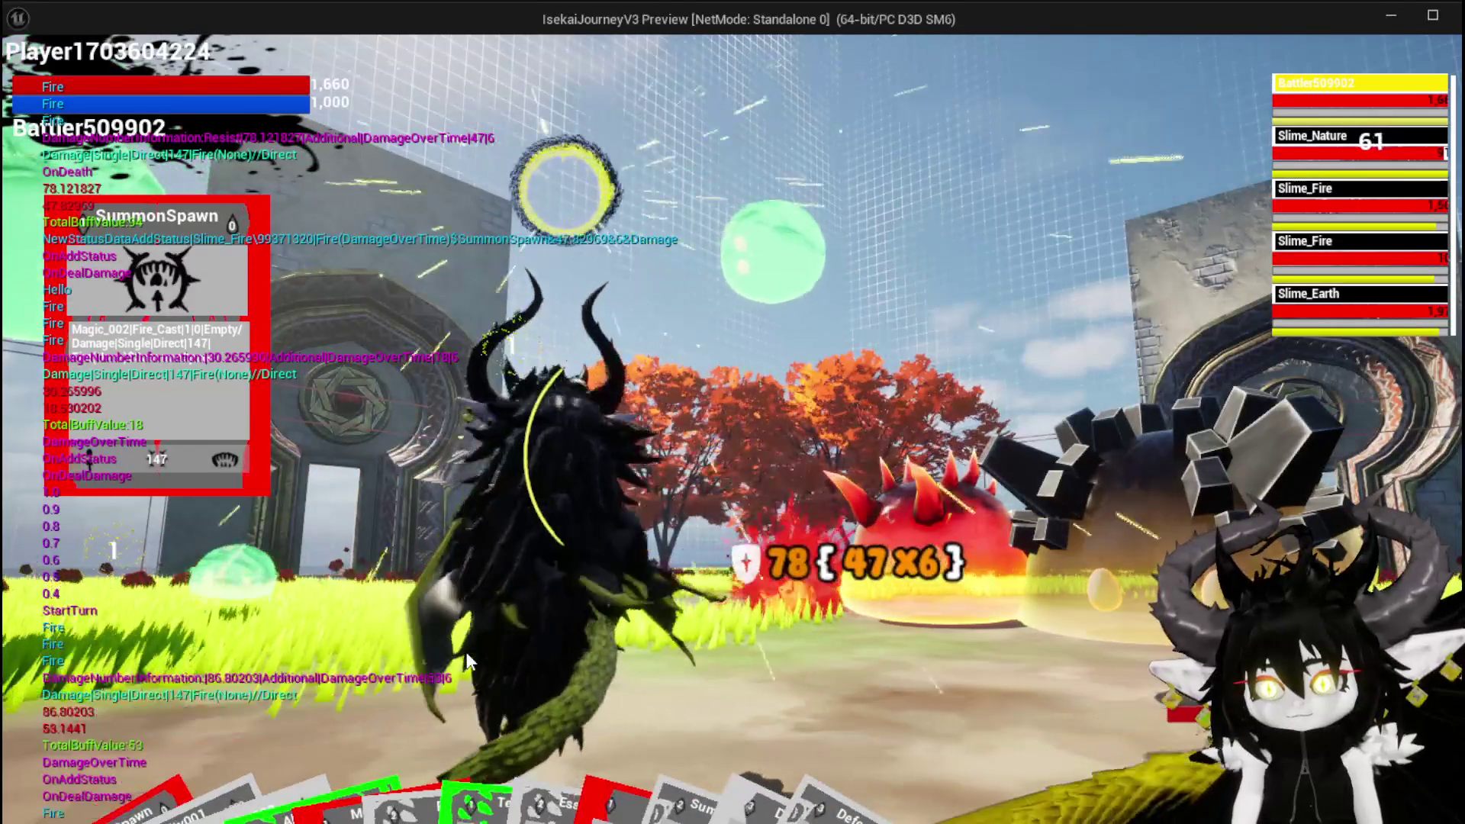
key(Tab)
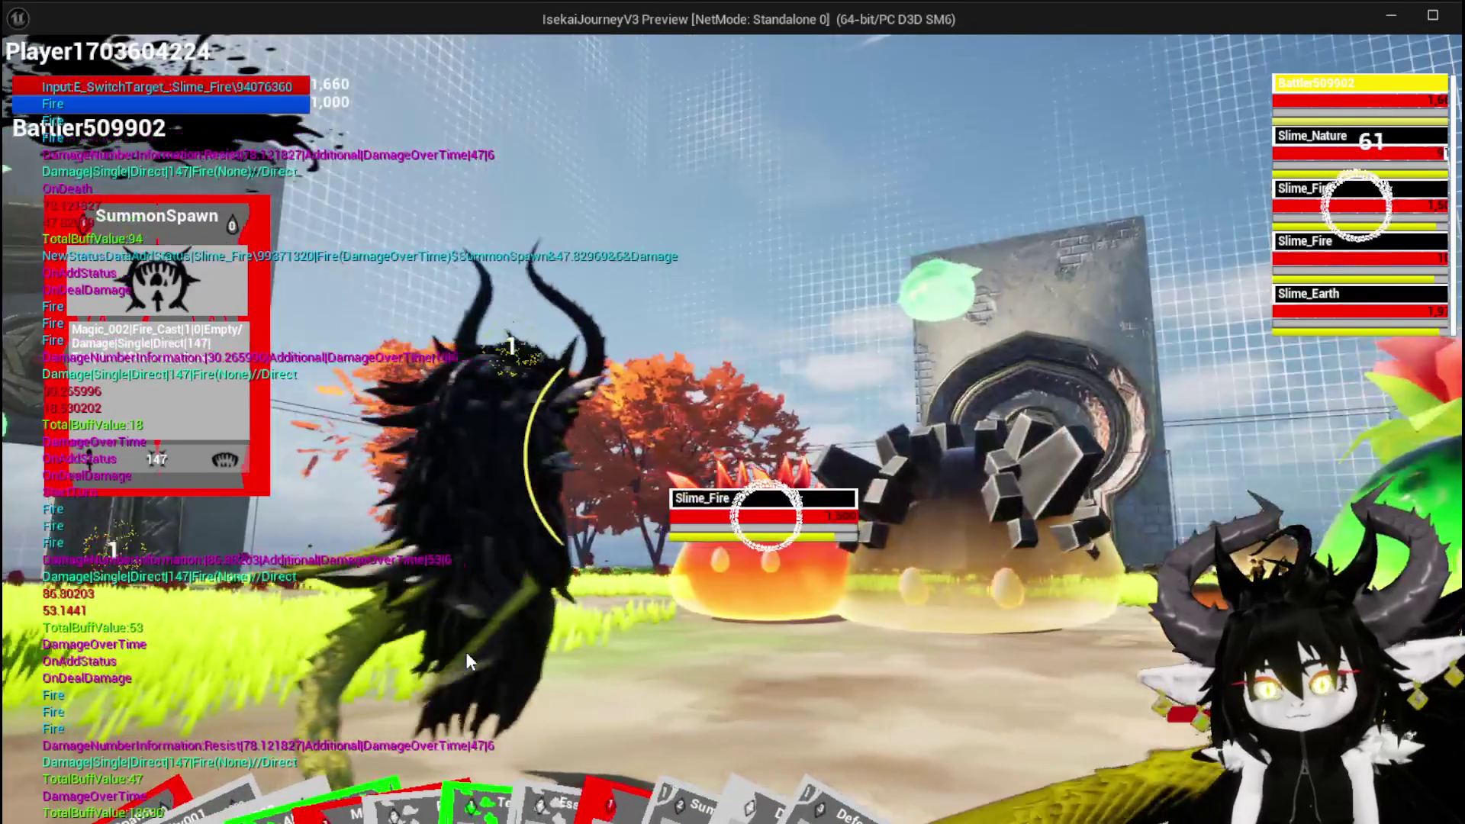
key(Tab)
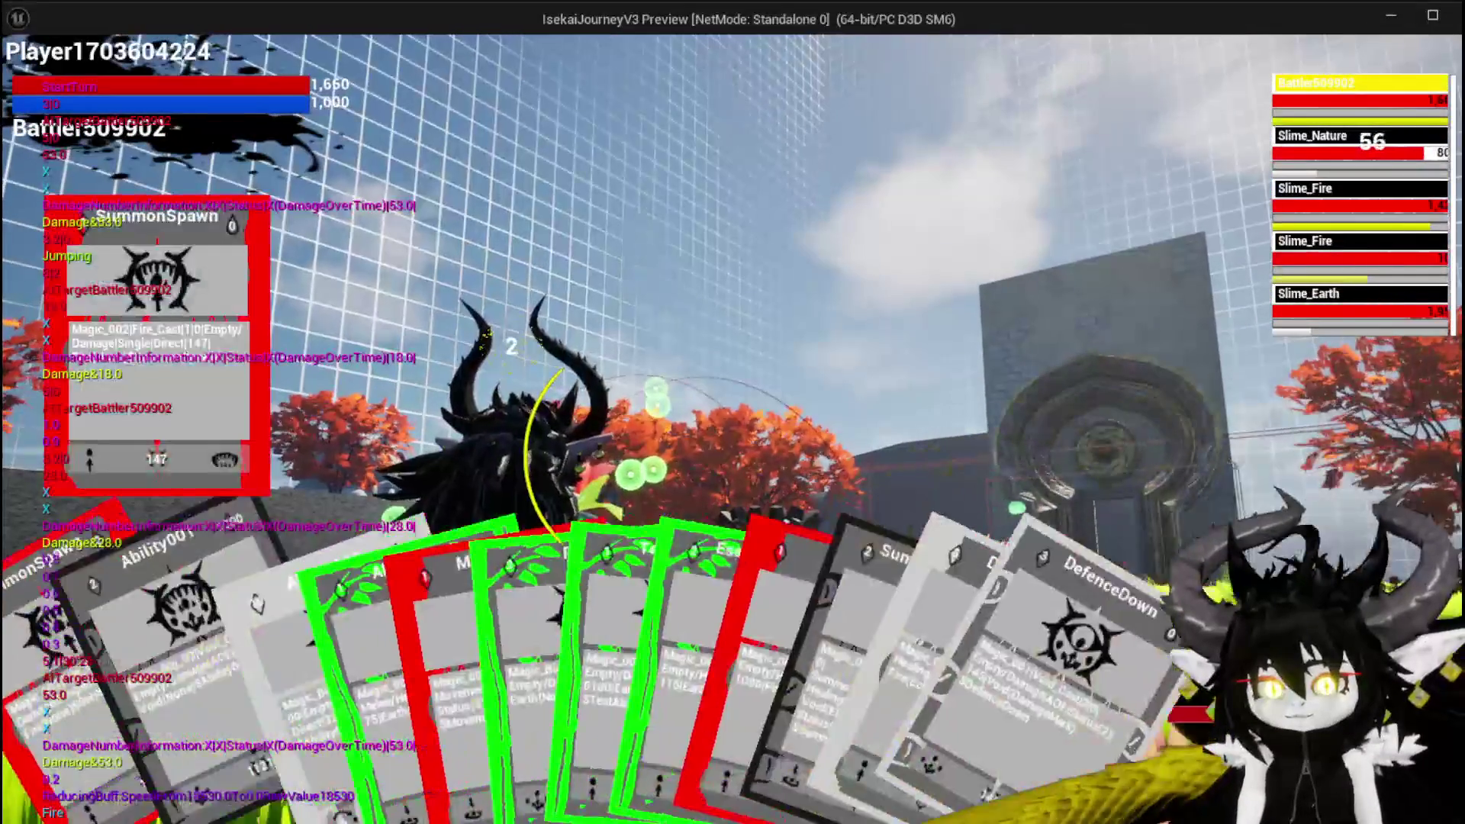
Step: Cycle targets across the Slime_Fire, Slime_Earth and Slime_Nature, then cast the TestAbility card
key(Tab)
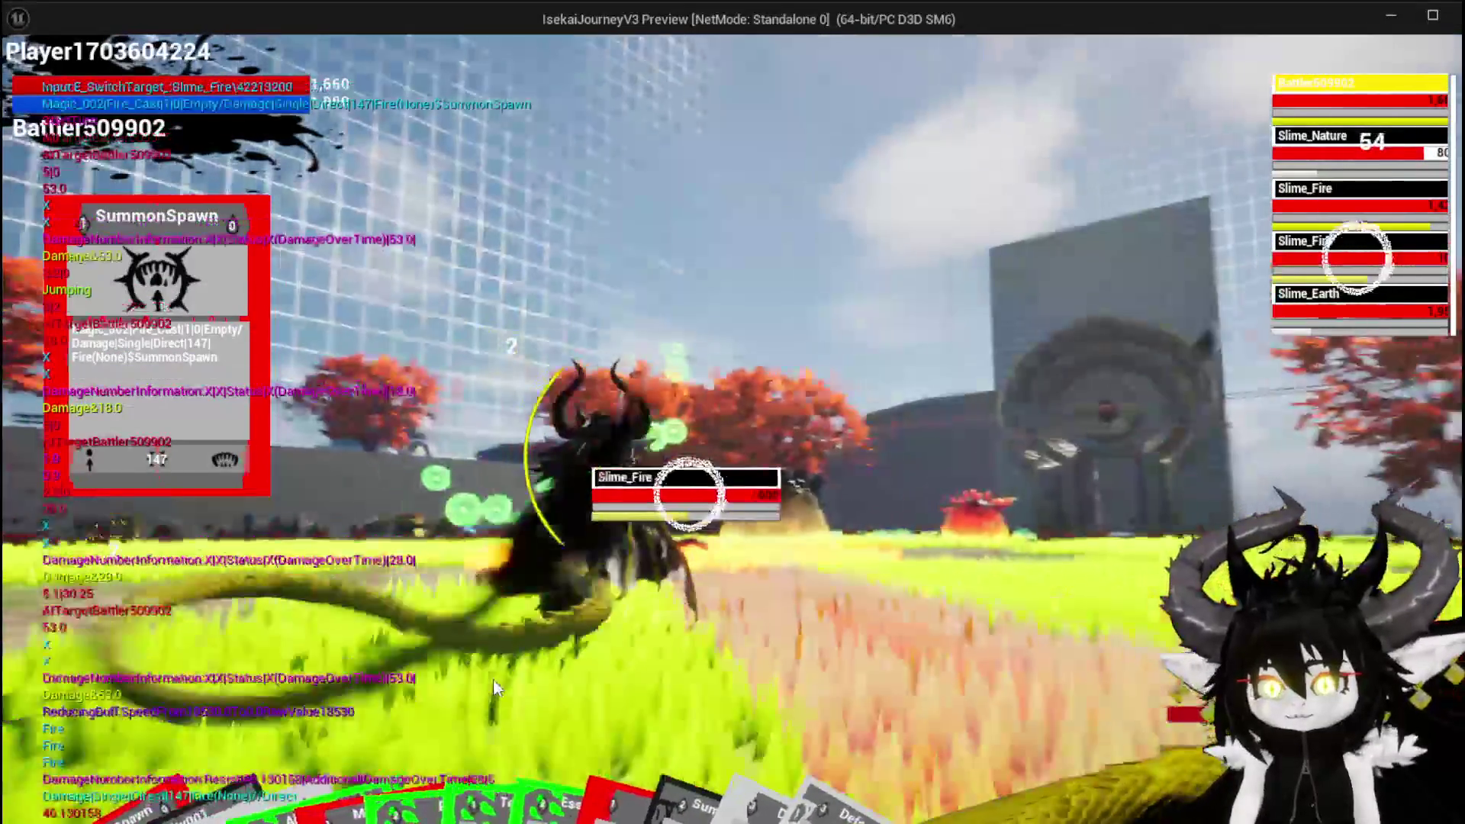
key(Tab)
key(Tab)
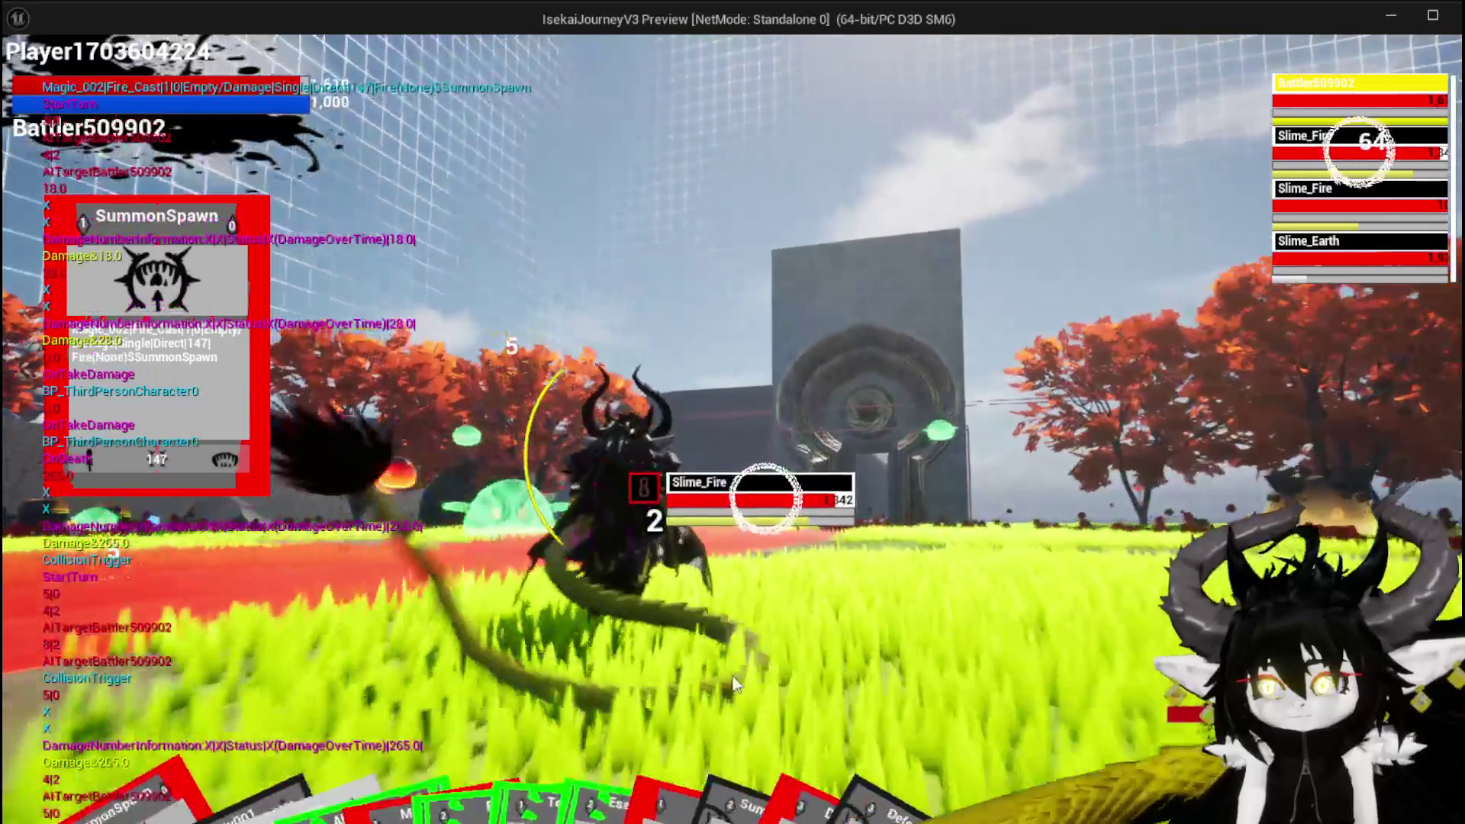
key(e)
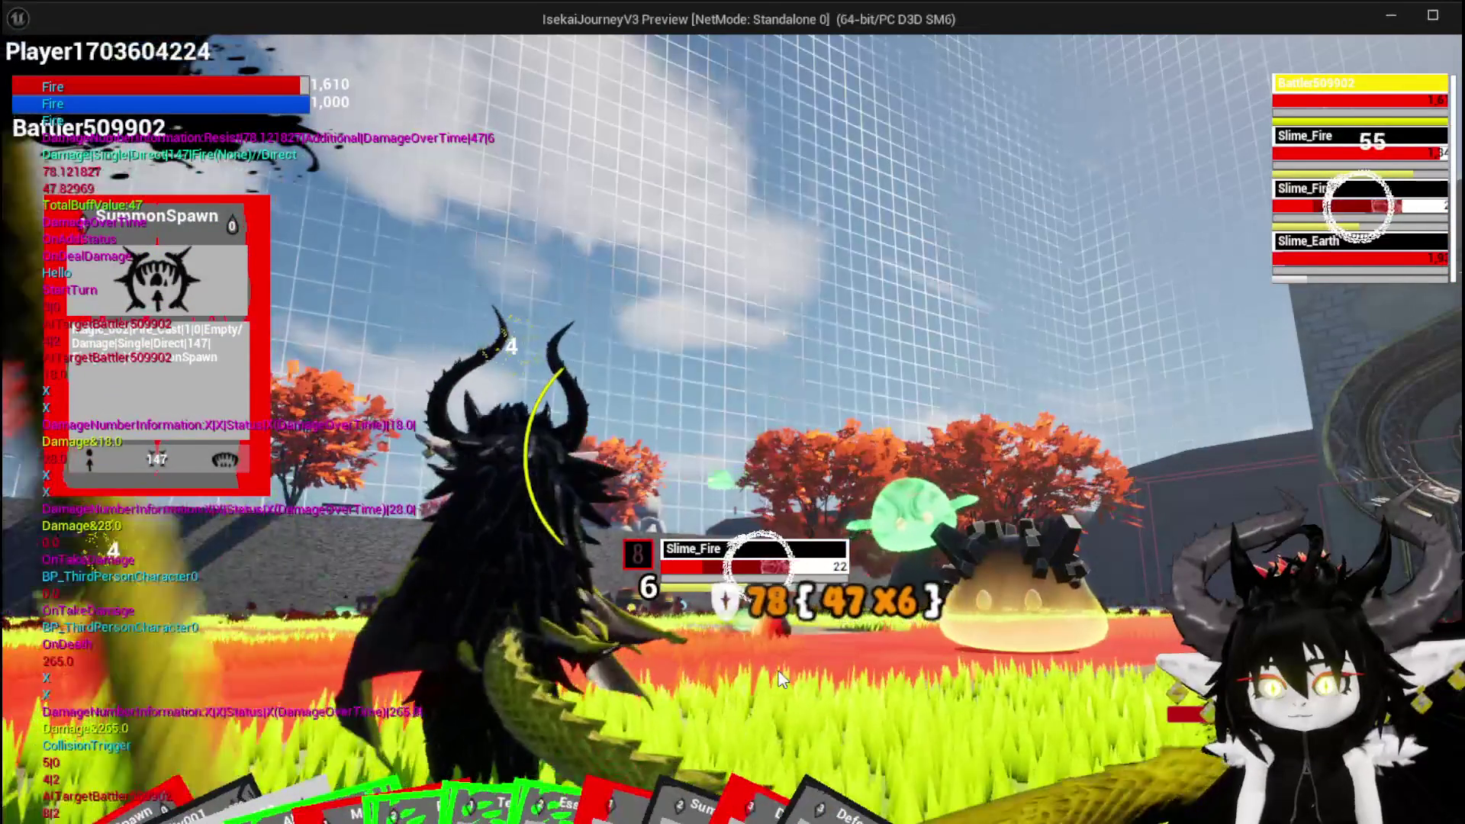
key(e)
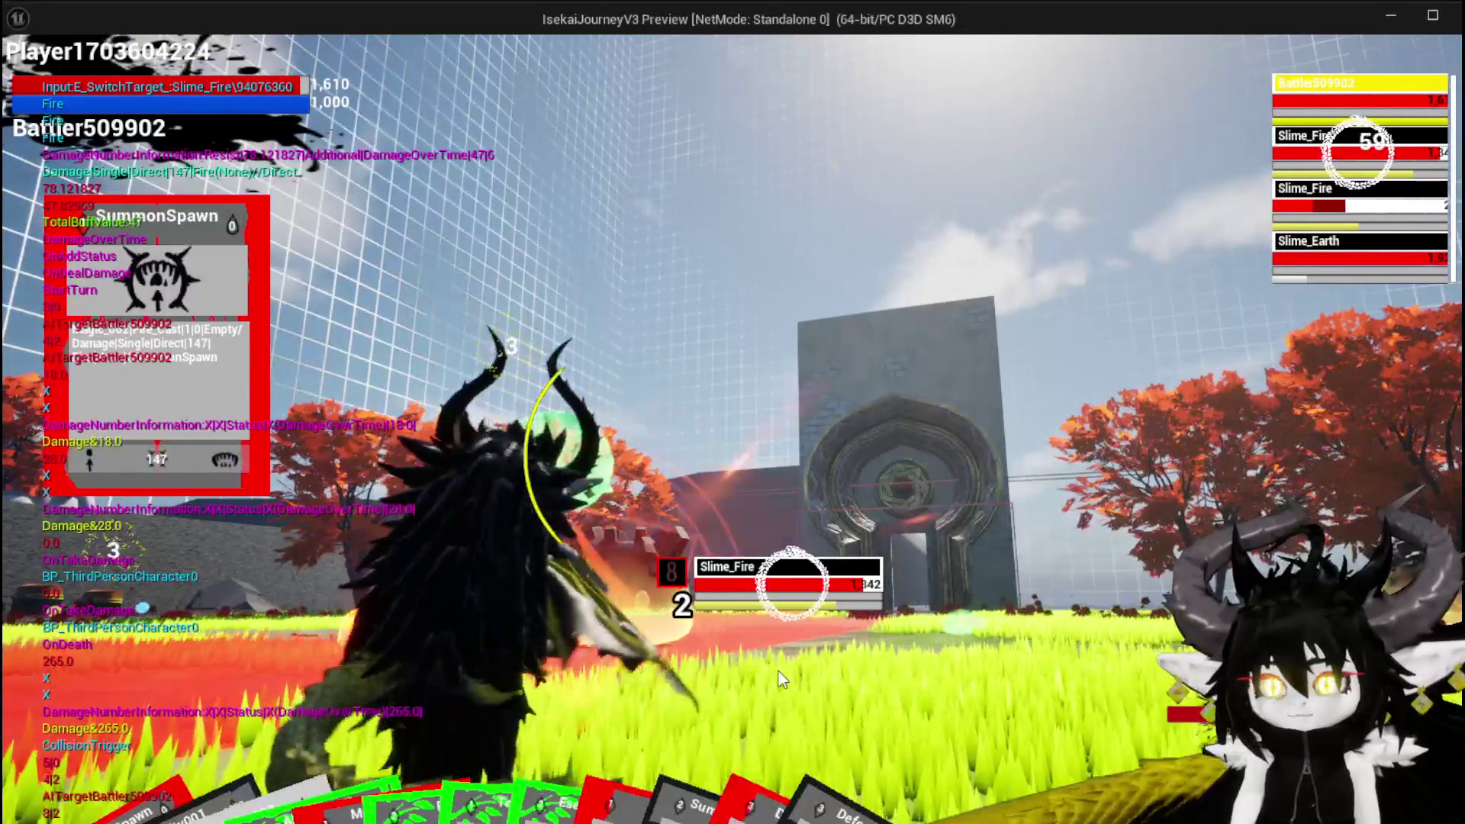
key(e)
key(e)
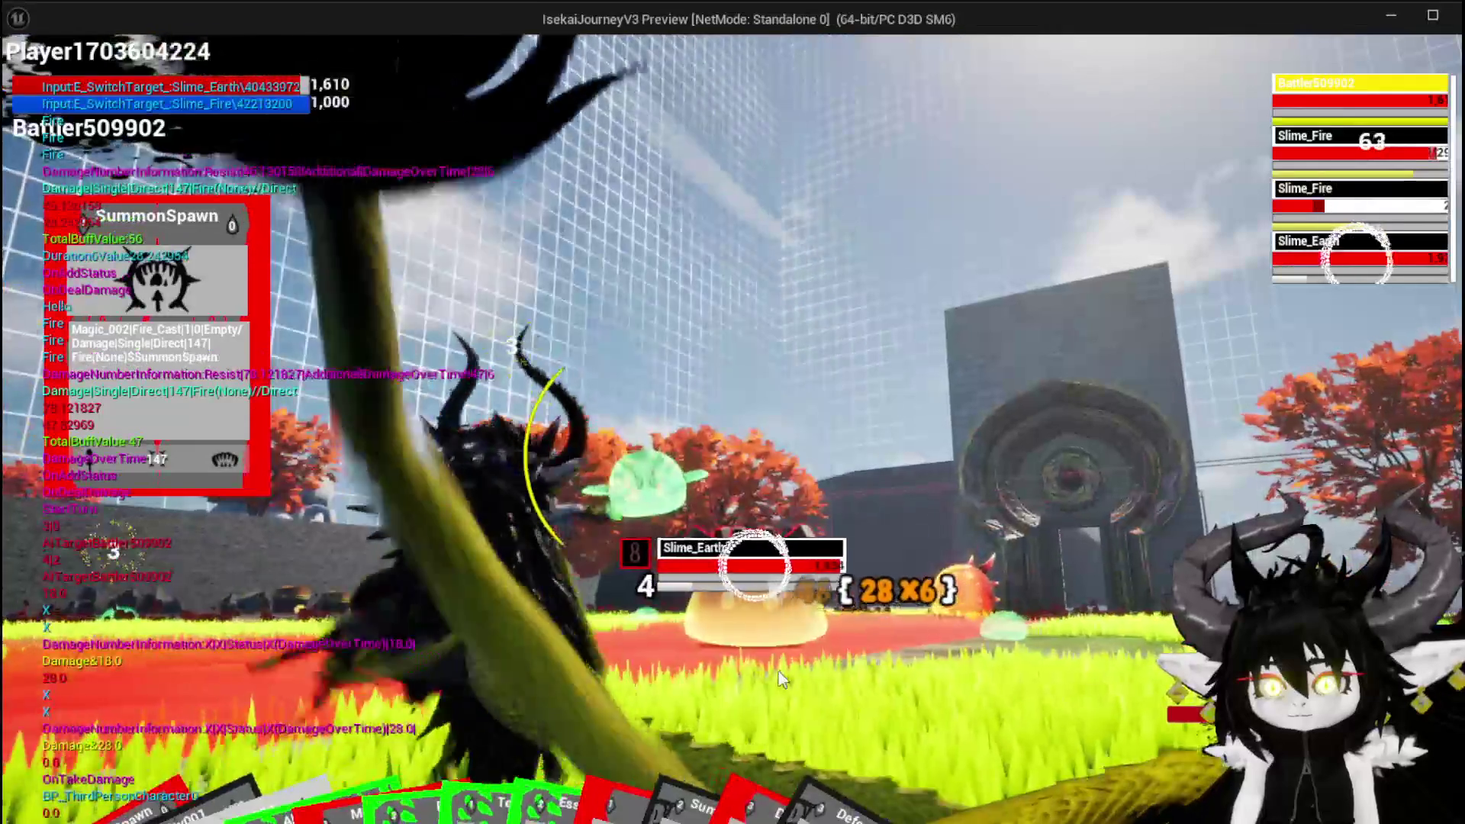
key(e)
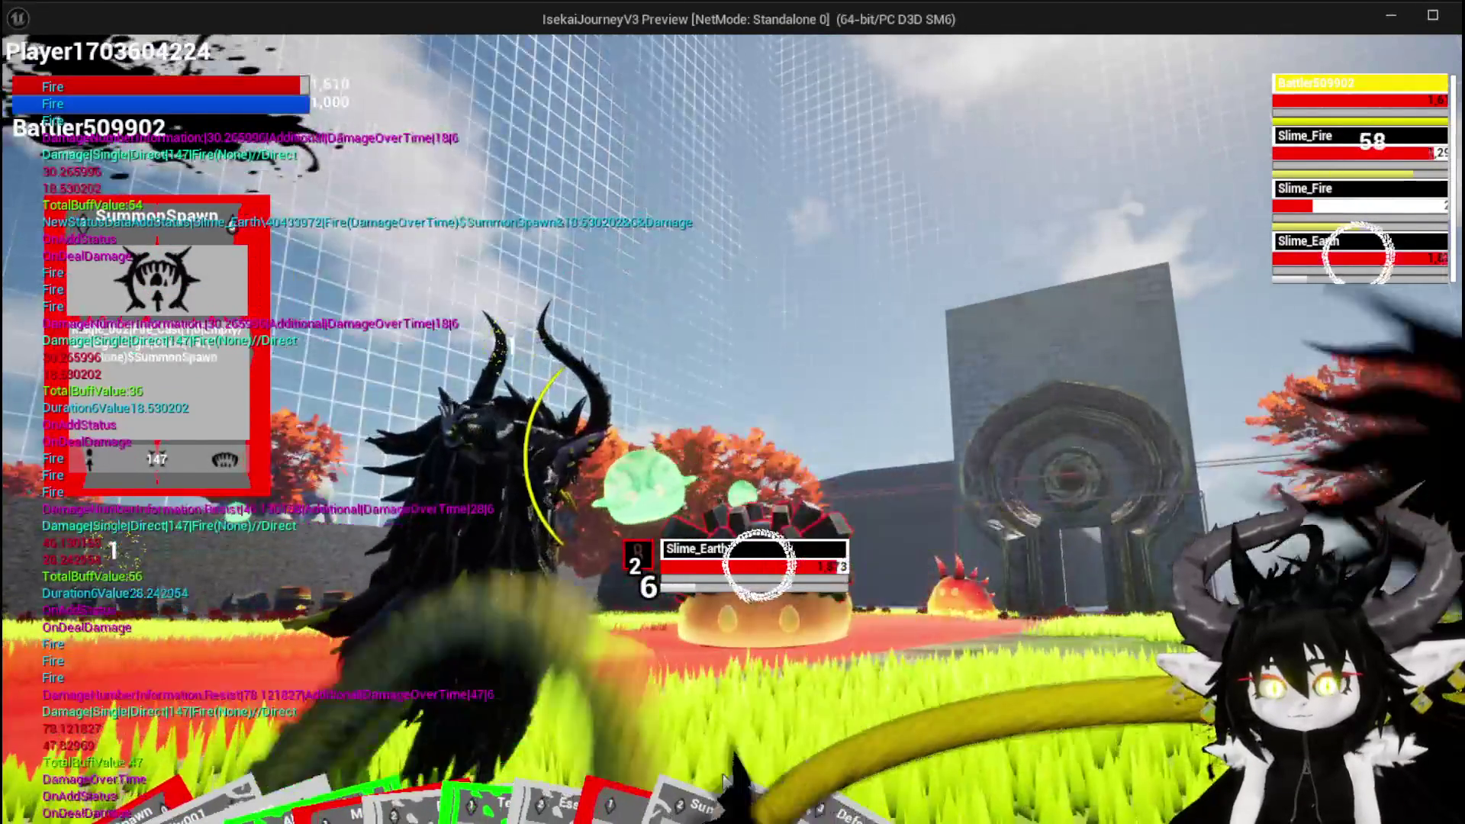
mouse_move(725, 778)
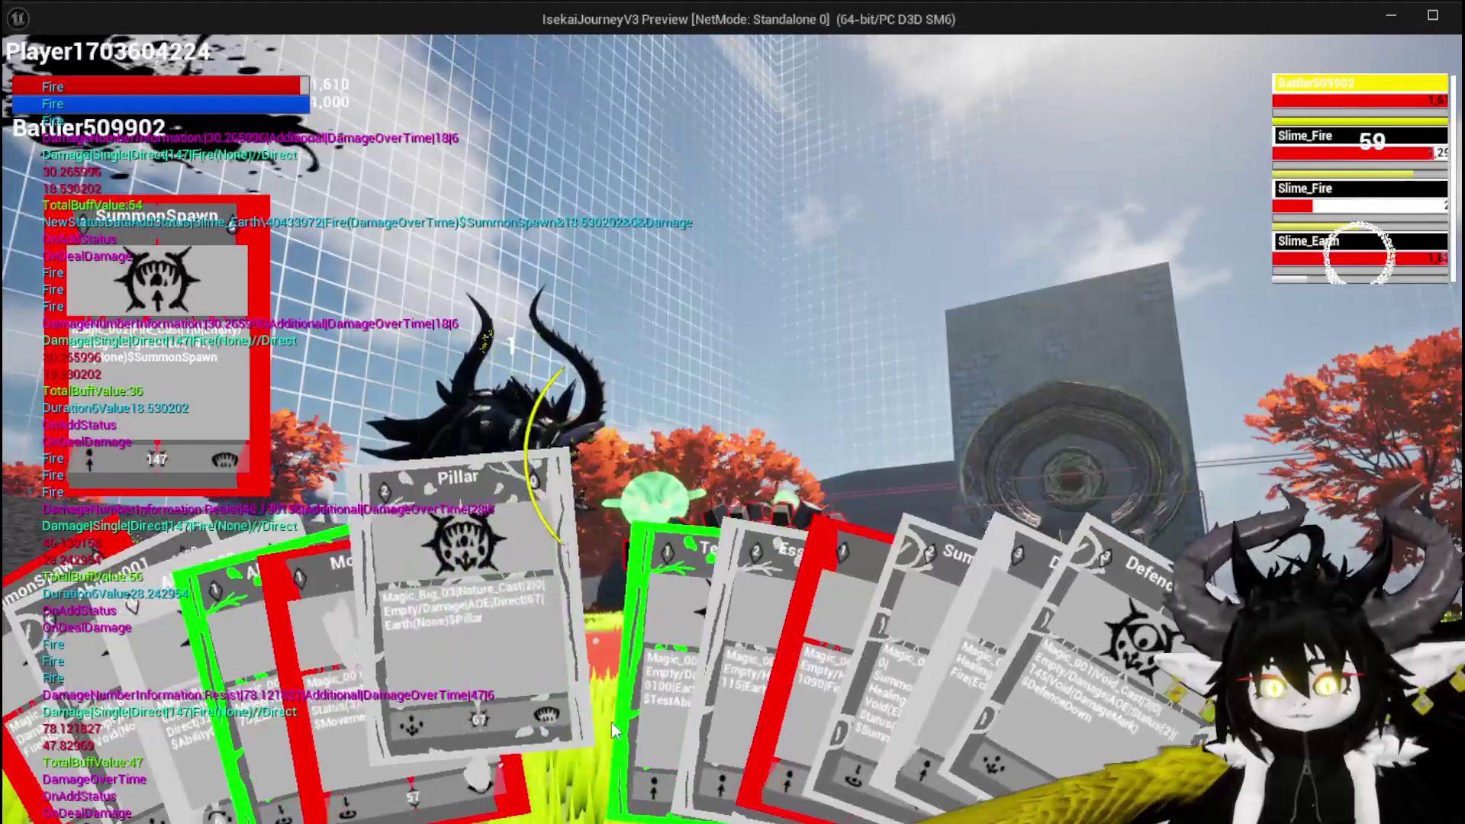
click(611, 721)
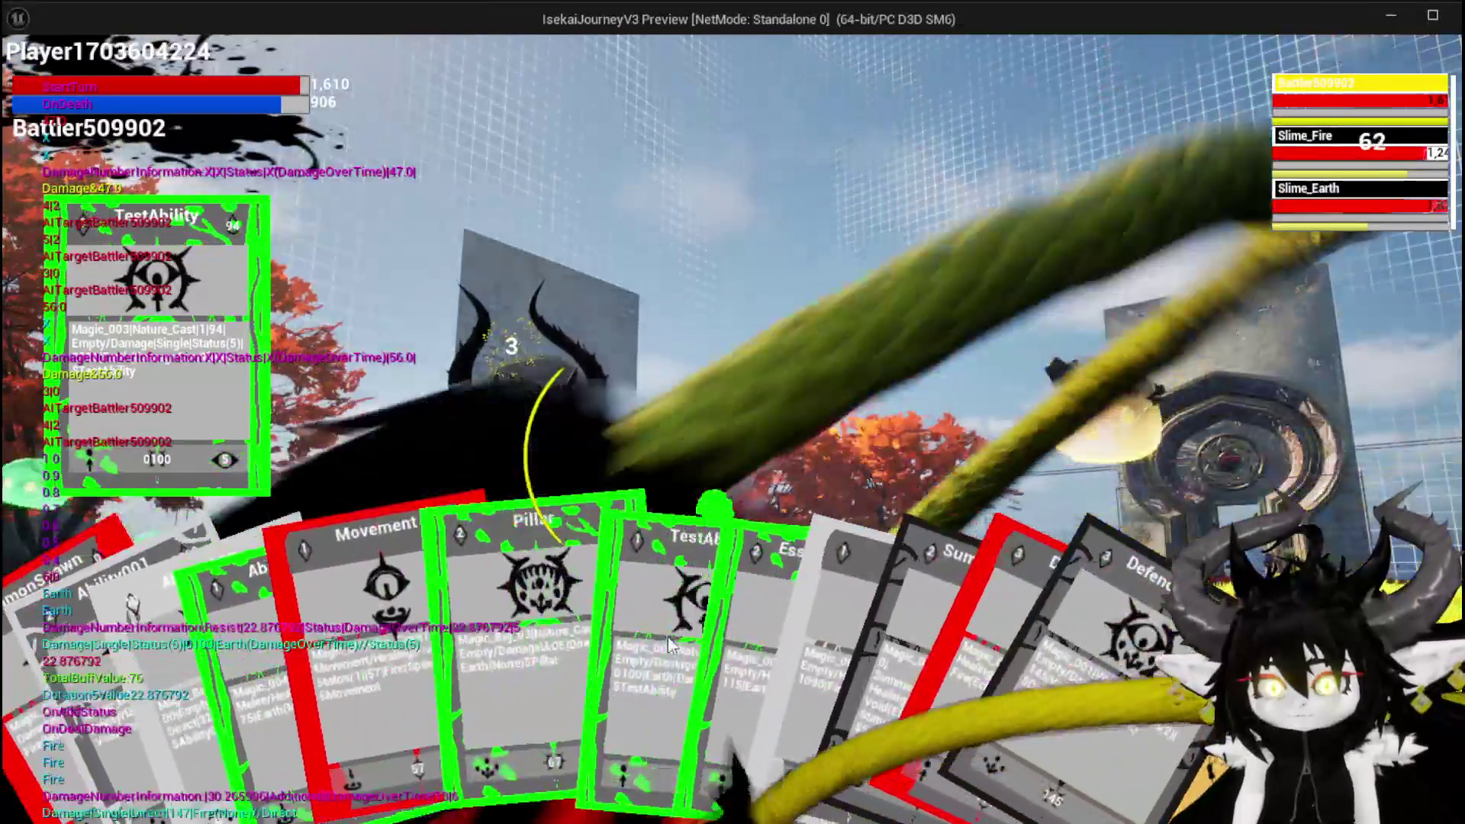
Step: Target Slime_Fire and play the EssenceDrain and SummonSpawn cards
mouse_move(676, 642)
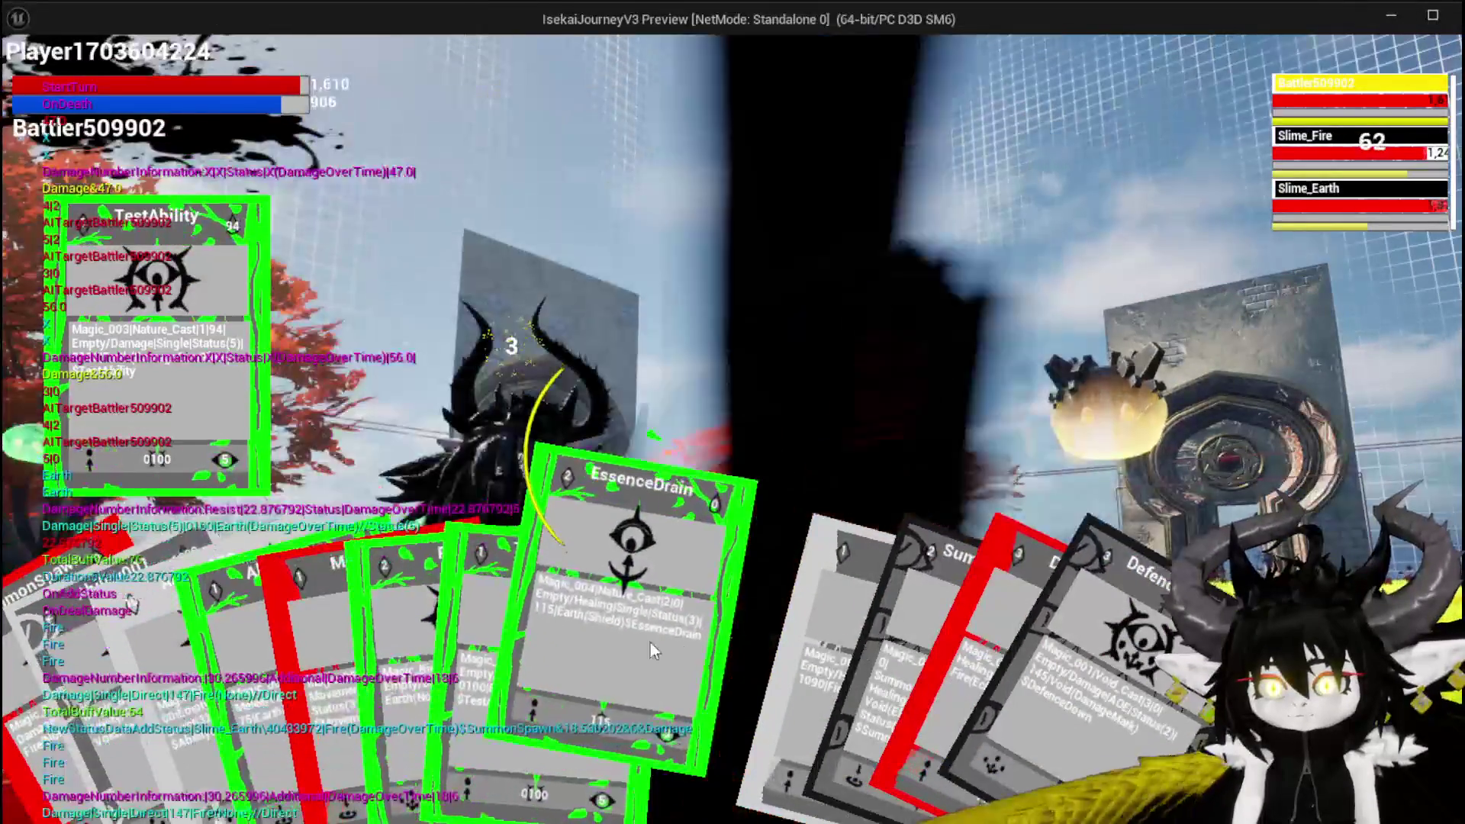
key(e)
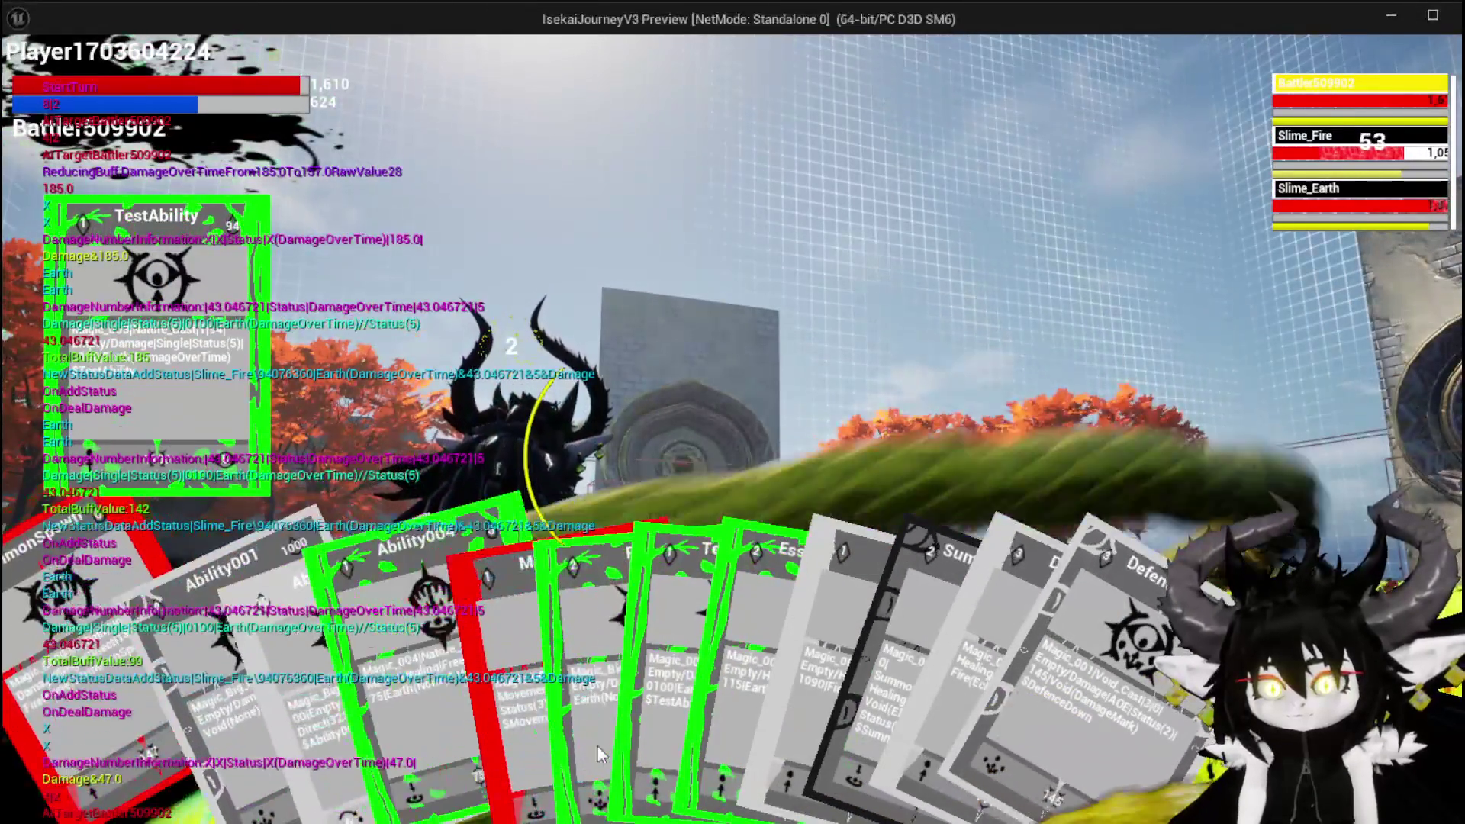
mouse_move(523, 741)
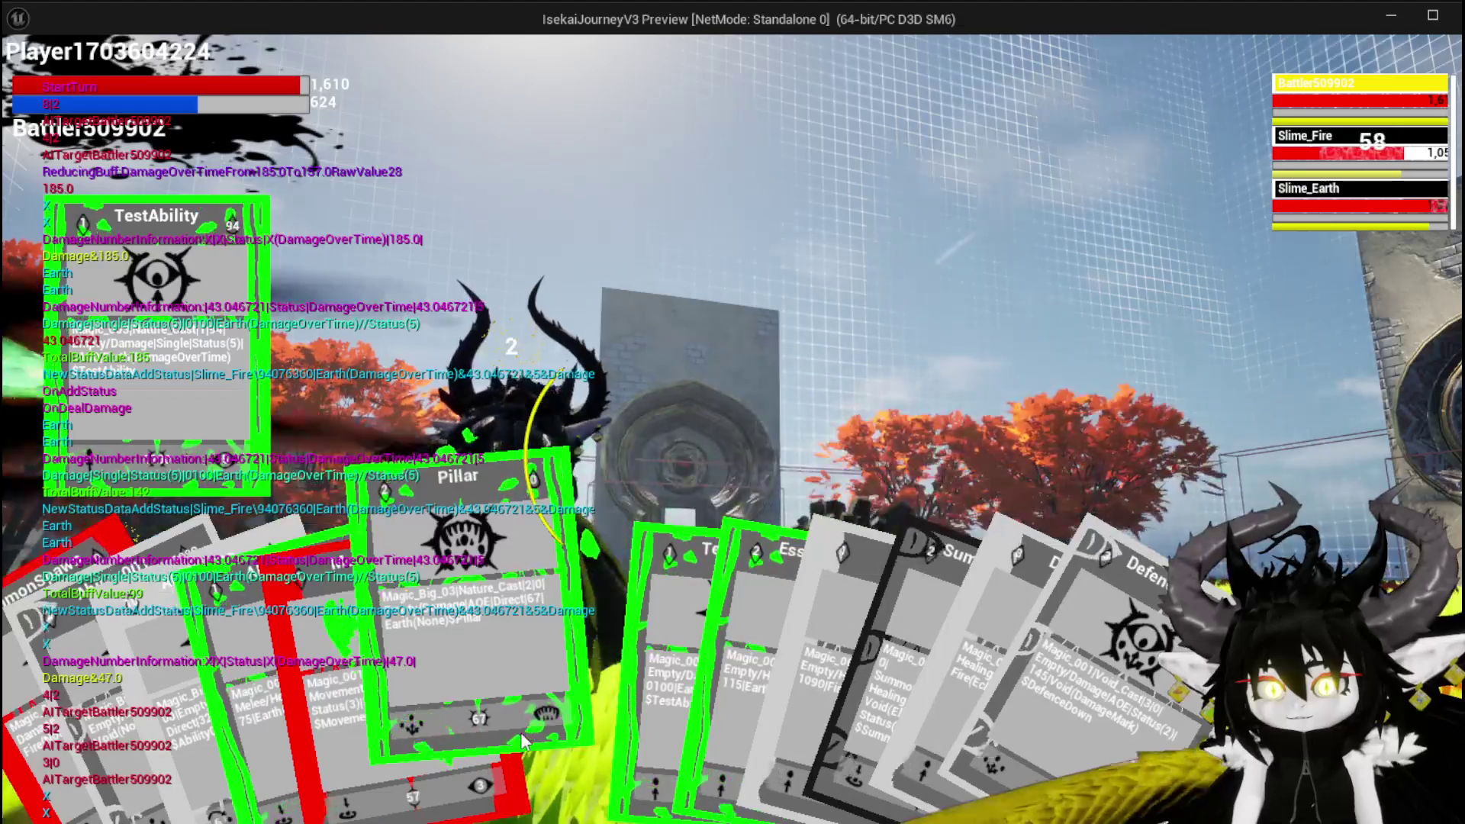
mouse_move(609, 736)
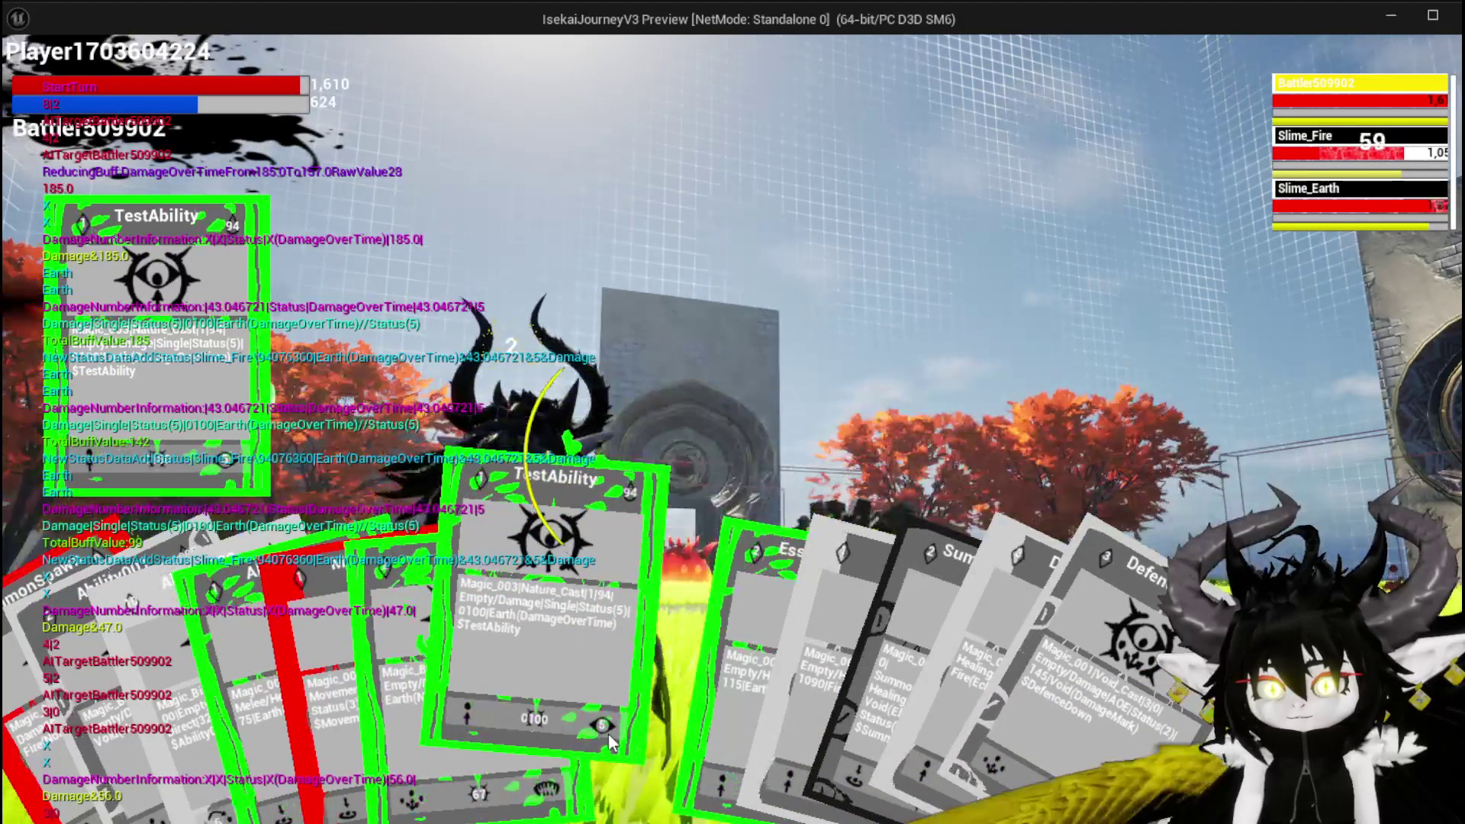
click(658, 738)
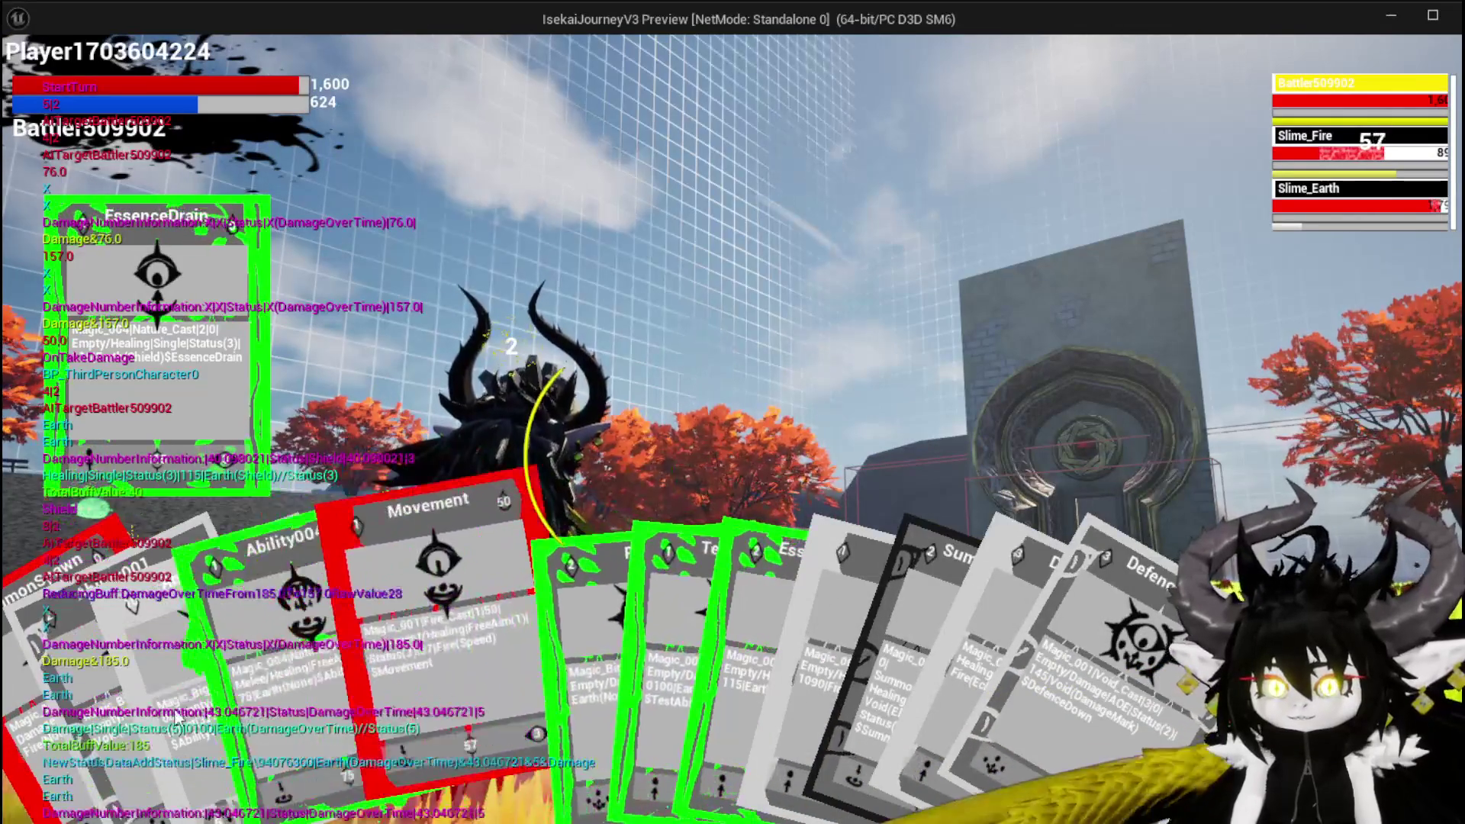
click(47, 724)
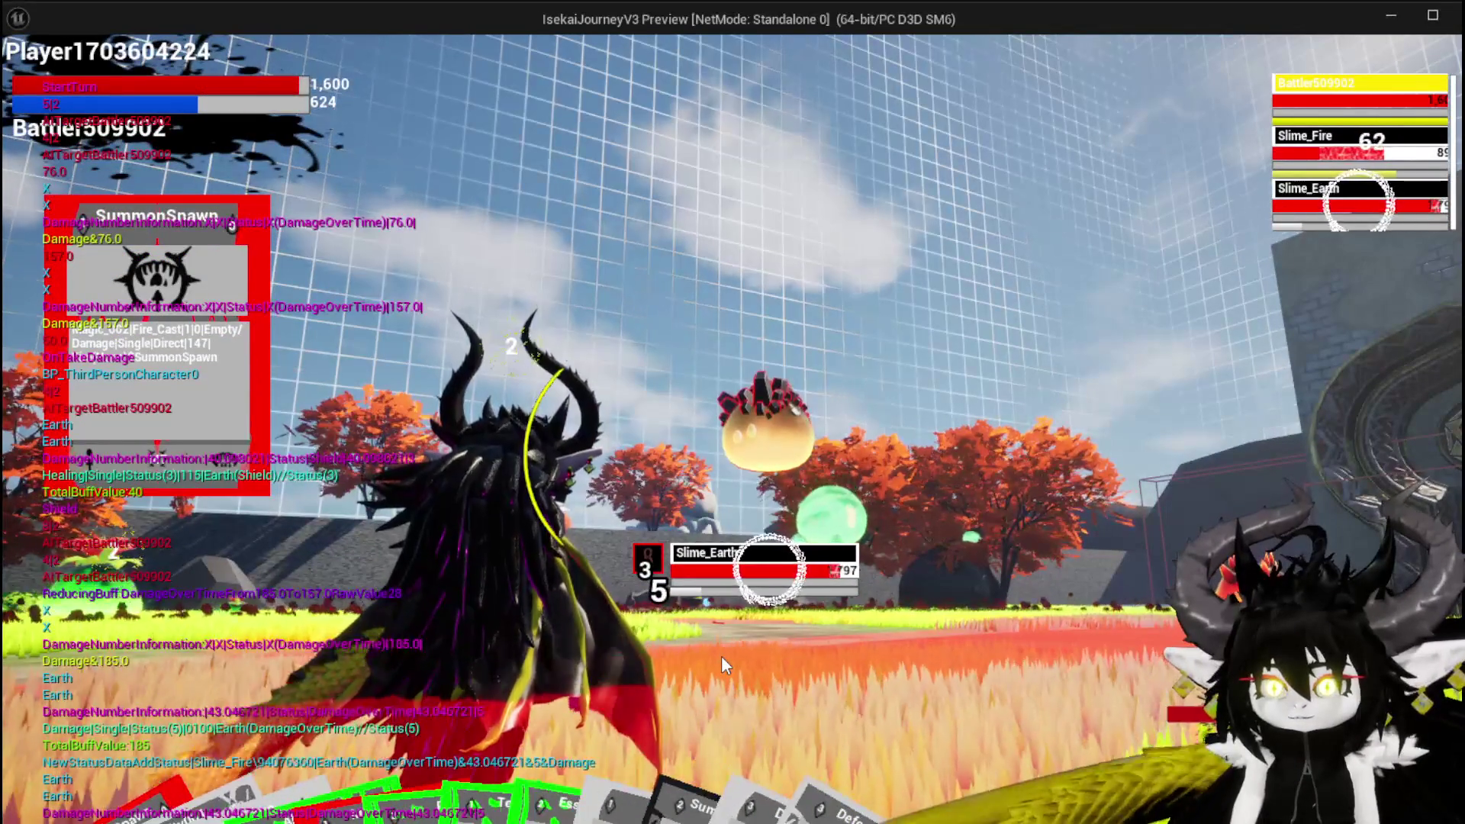
Step: Play the Pillar card for a 157 hit, move the character, and exit the preview
mouse_move(418, 772)
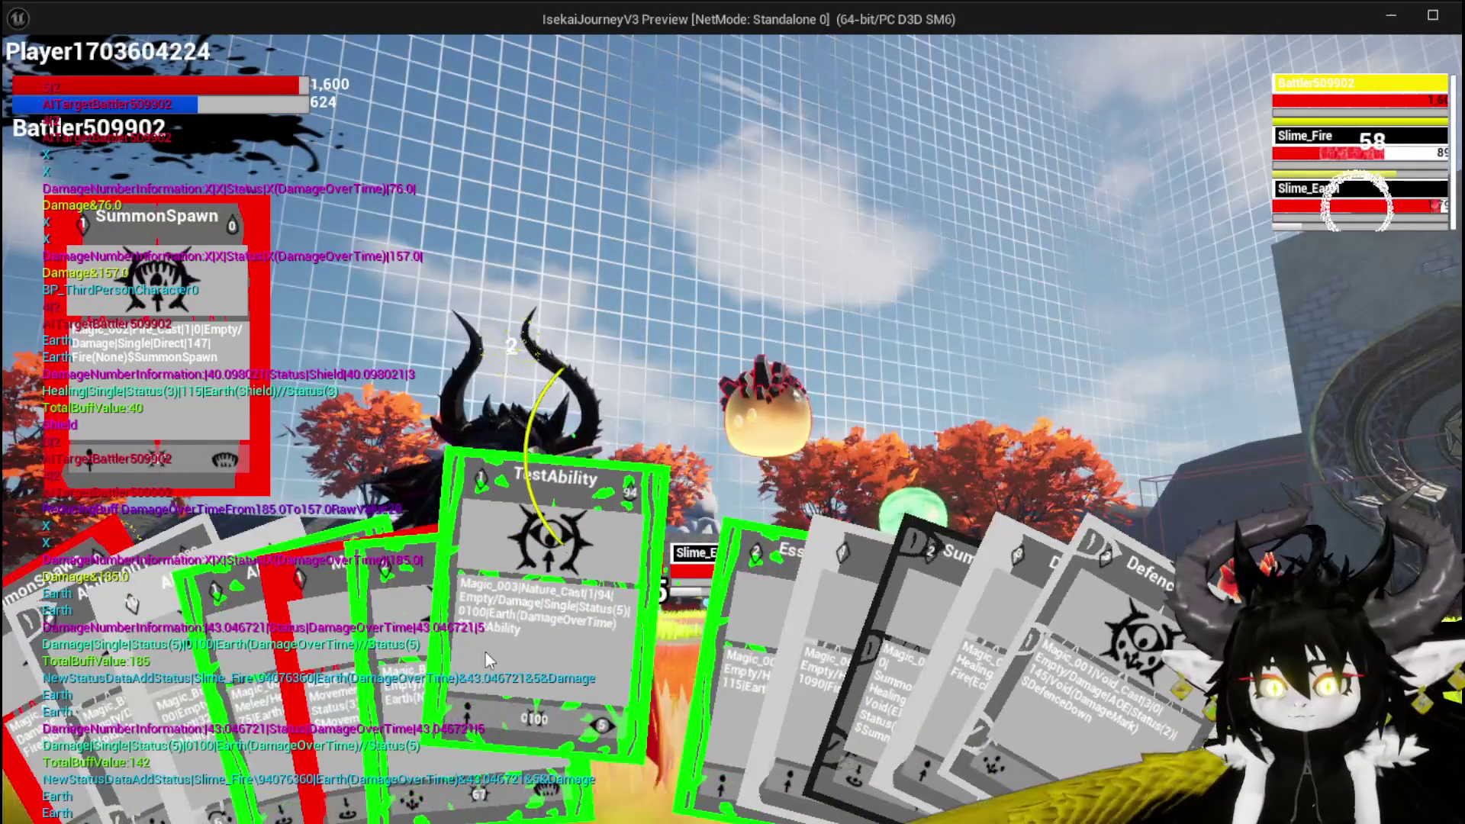
click(469, 649)
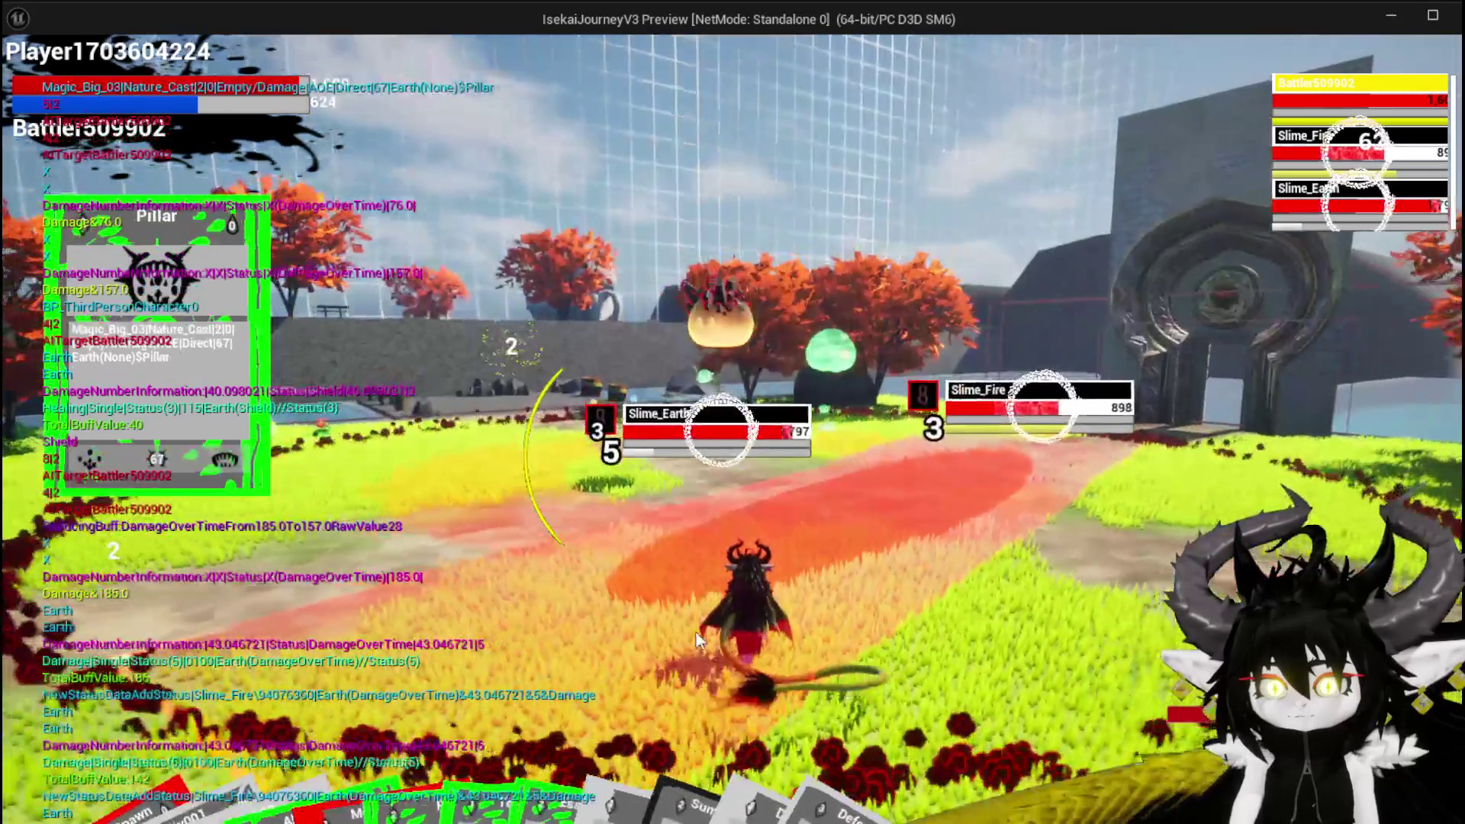
key(s)
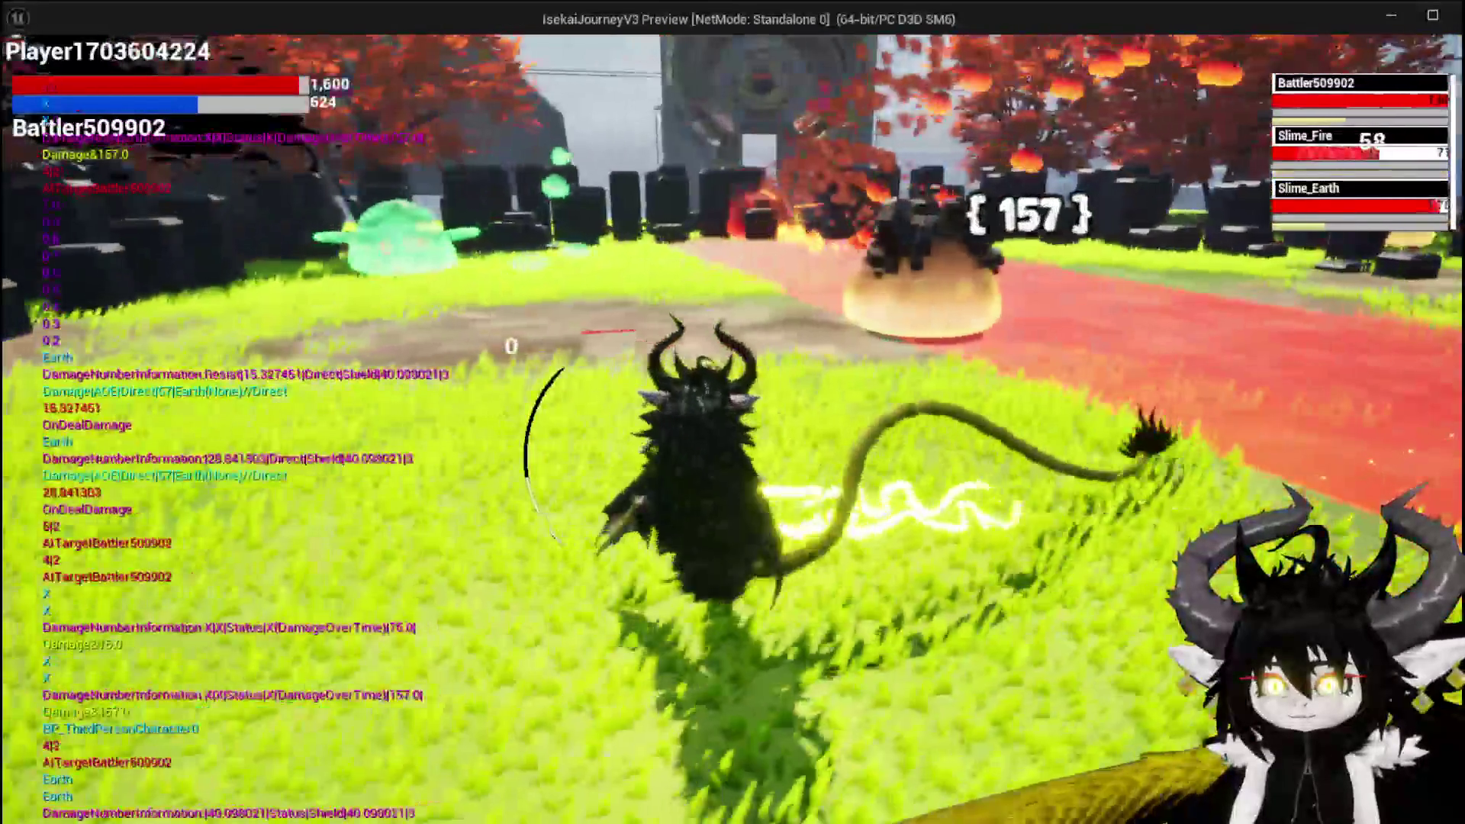
key(Escape)
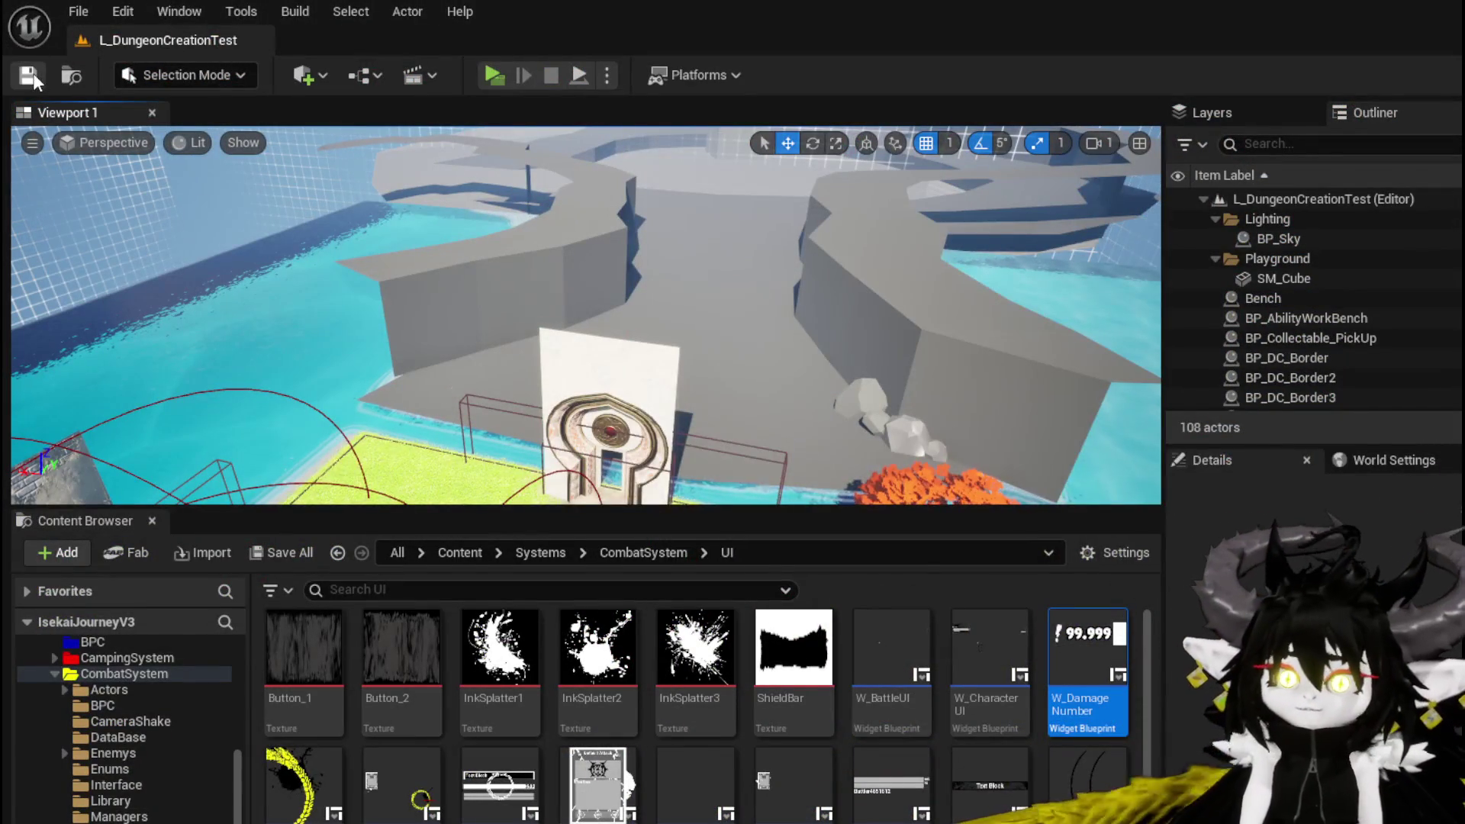
Step: Save L_DungeonCreationTest and switch back to the running game's Equipment screen
click(34, 79)
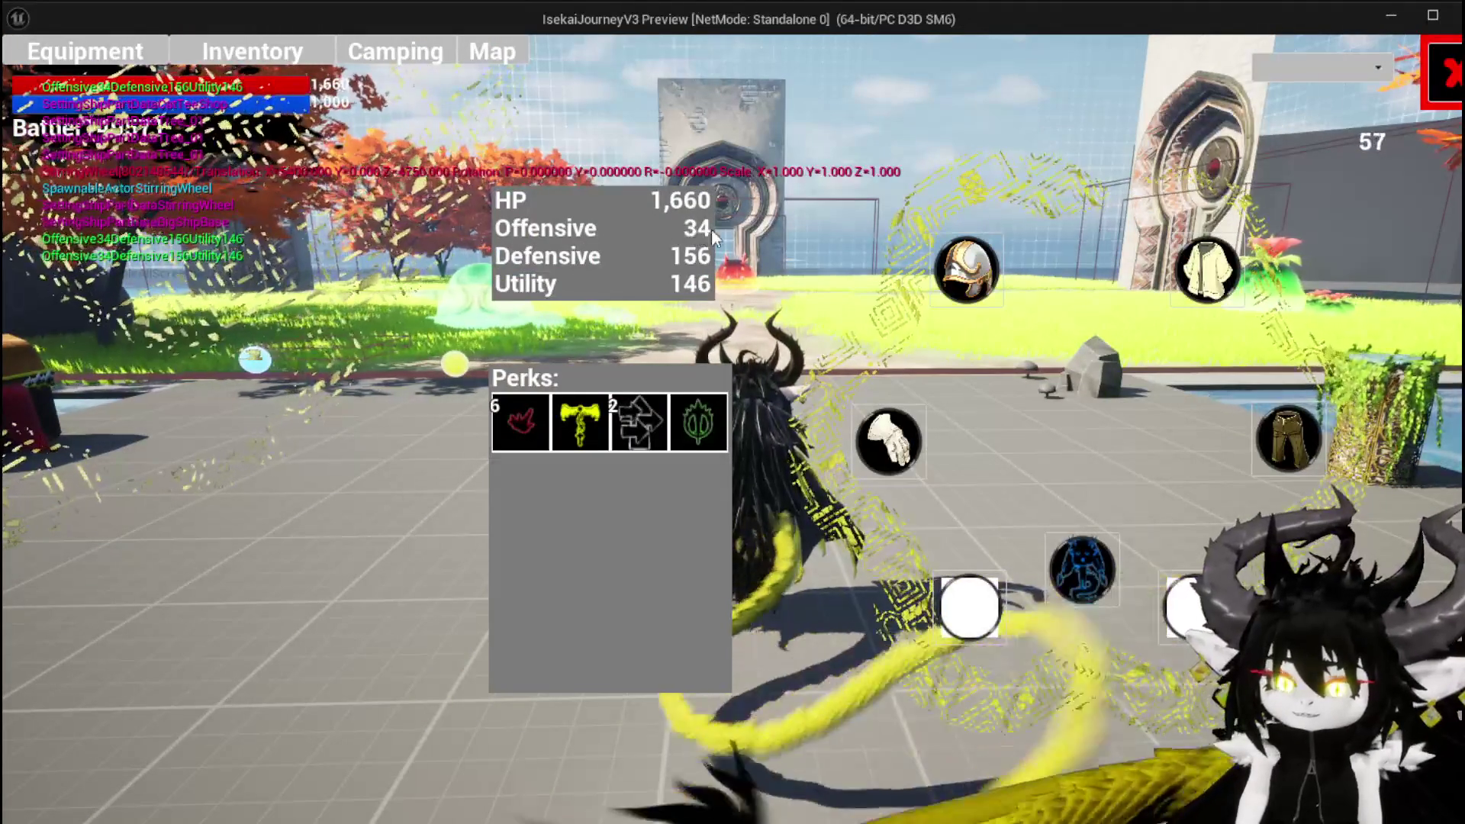
key(alt+Tab)
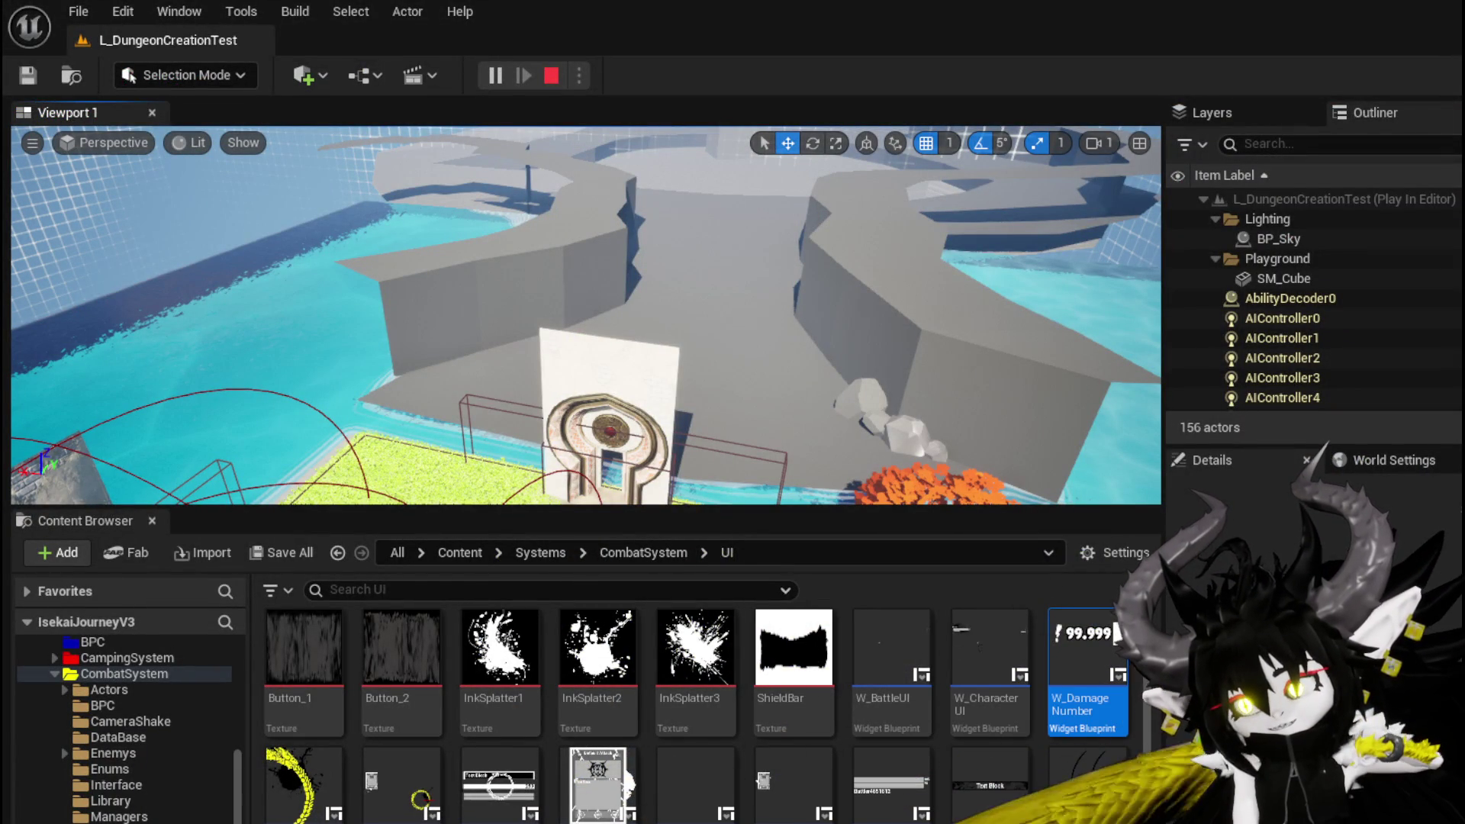
key(alt+Tab)
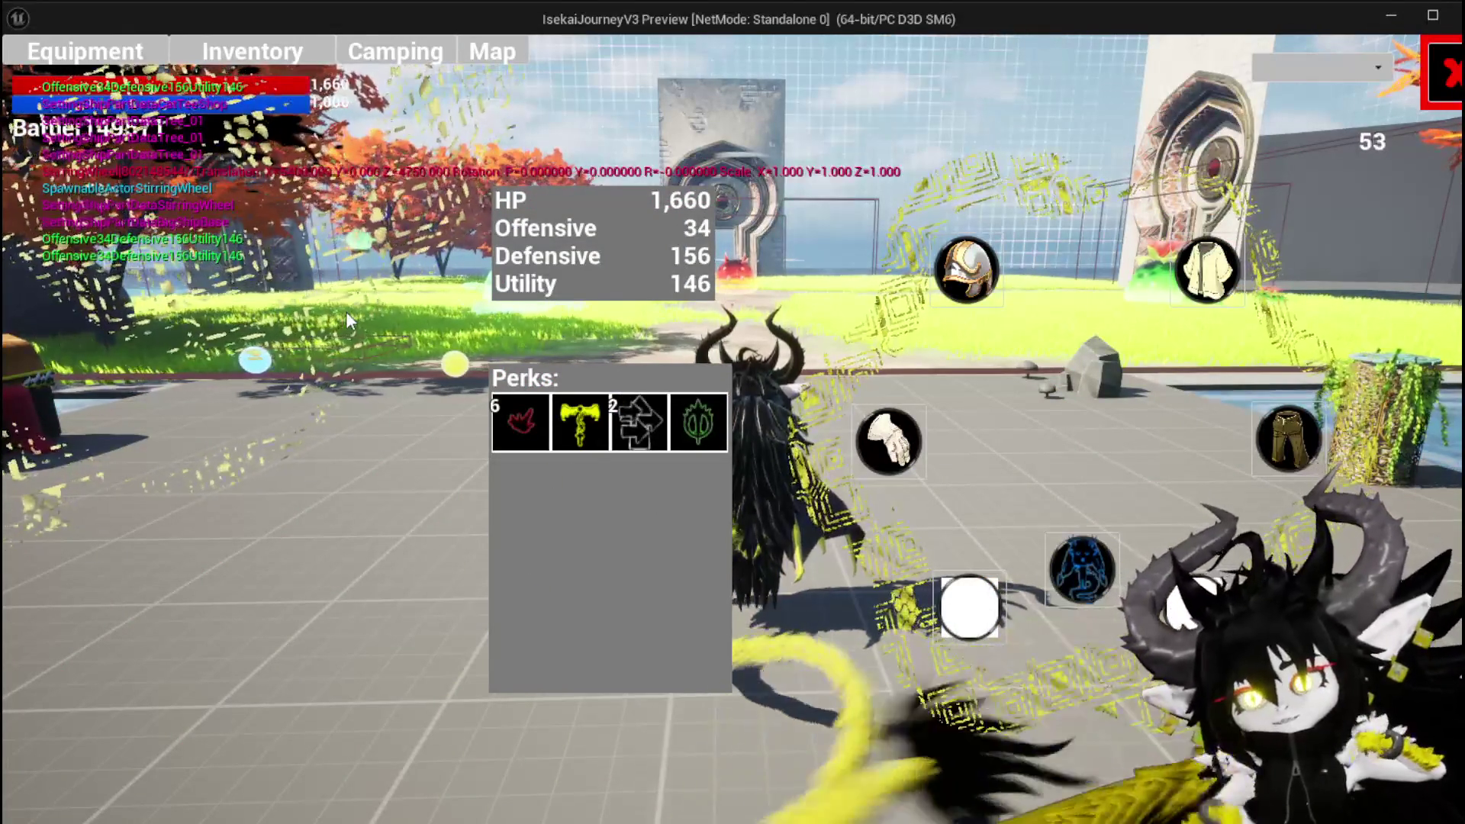
Step: Equip Iron_Head for Offensive 422, close Equipment, and run into a five-slime battle
click(965, 271)
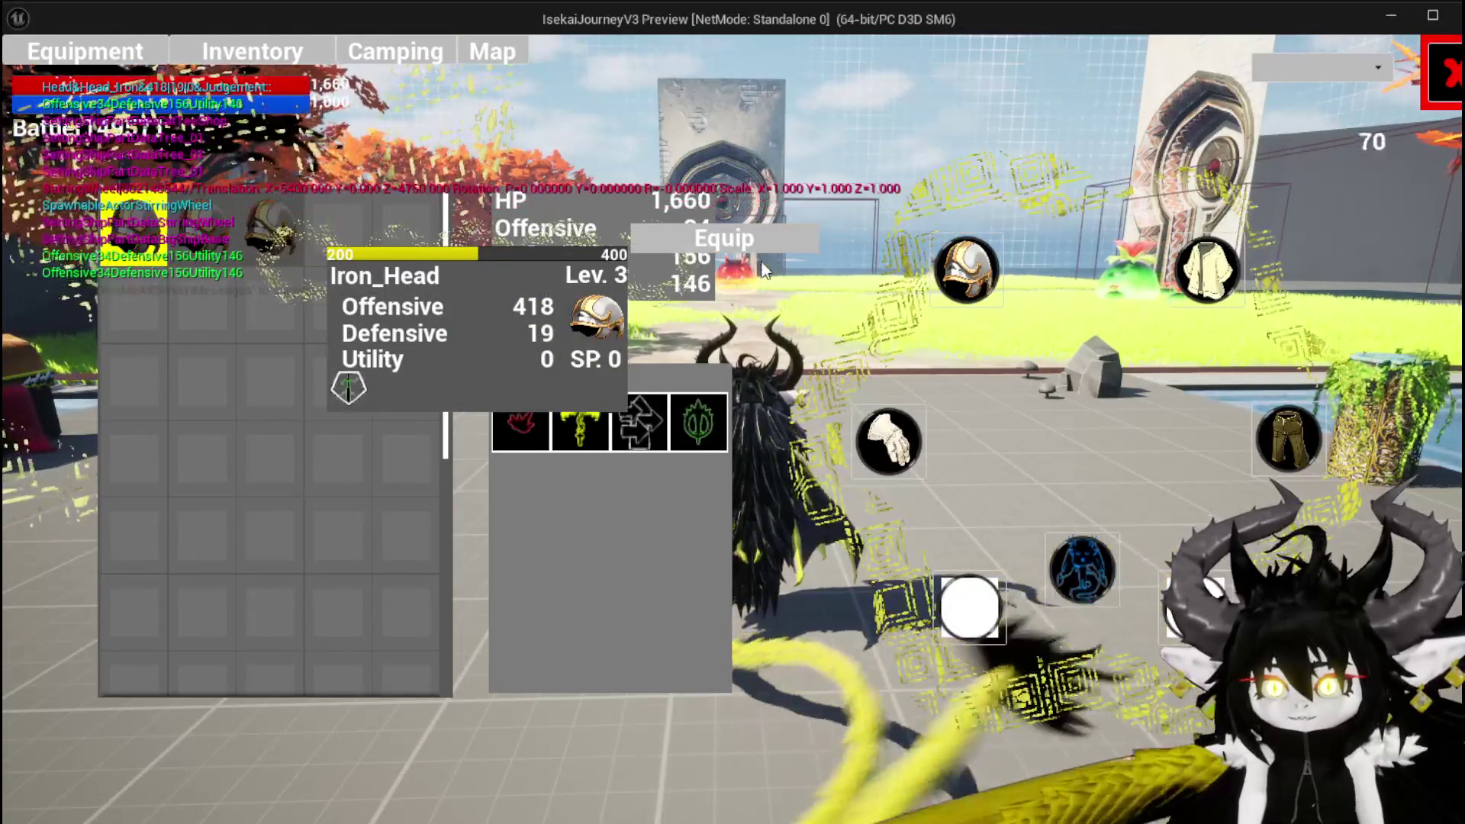
click(748, 244)
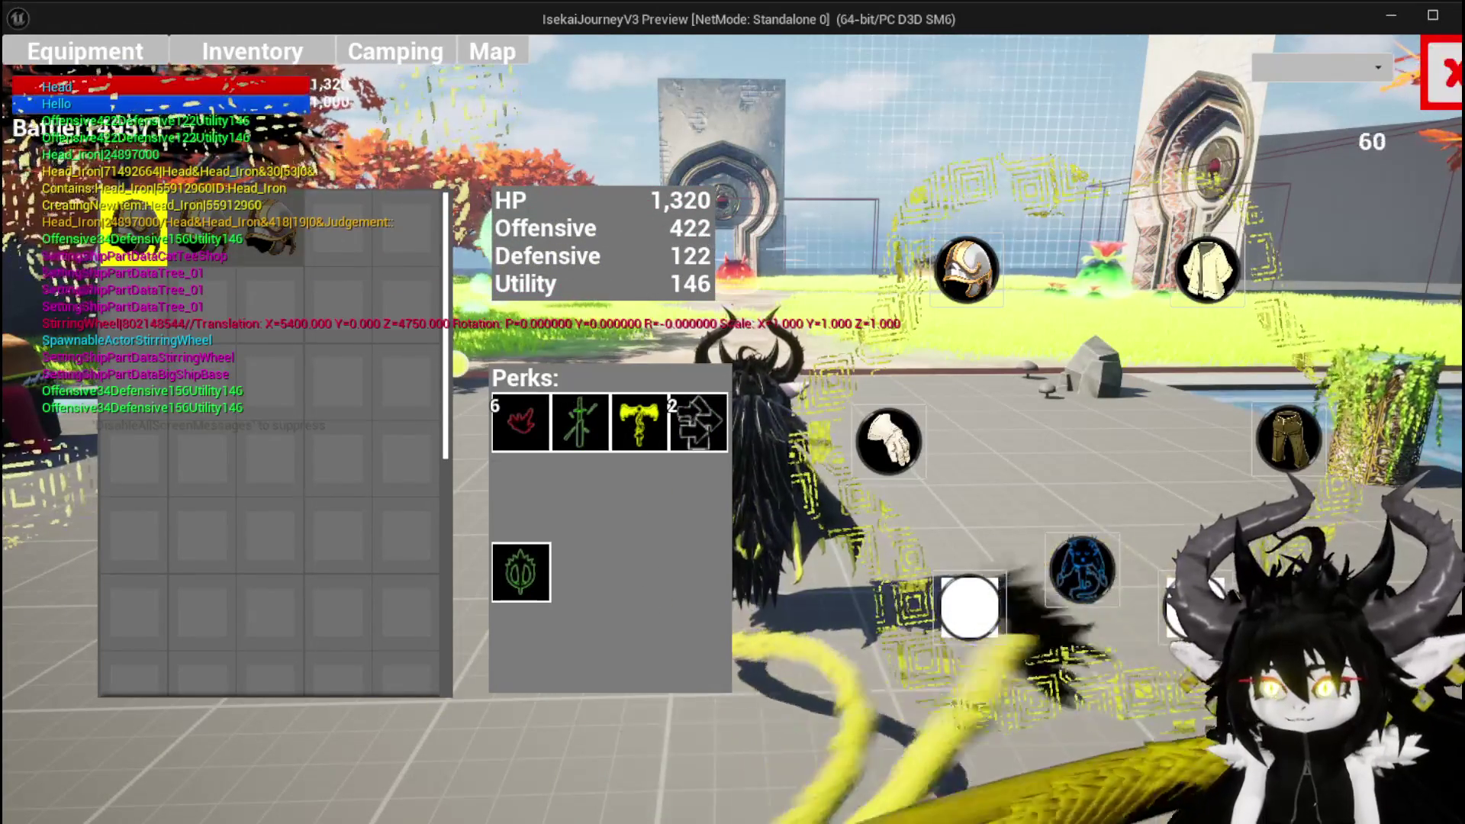
click(1457, 86)
key(w)
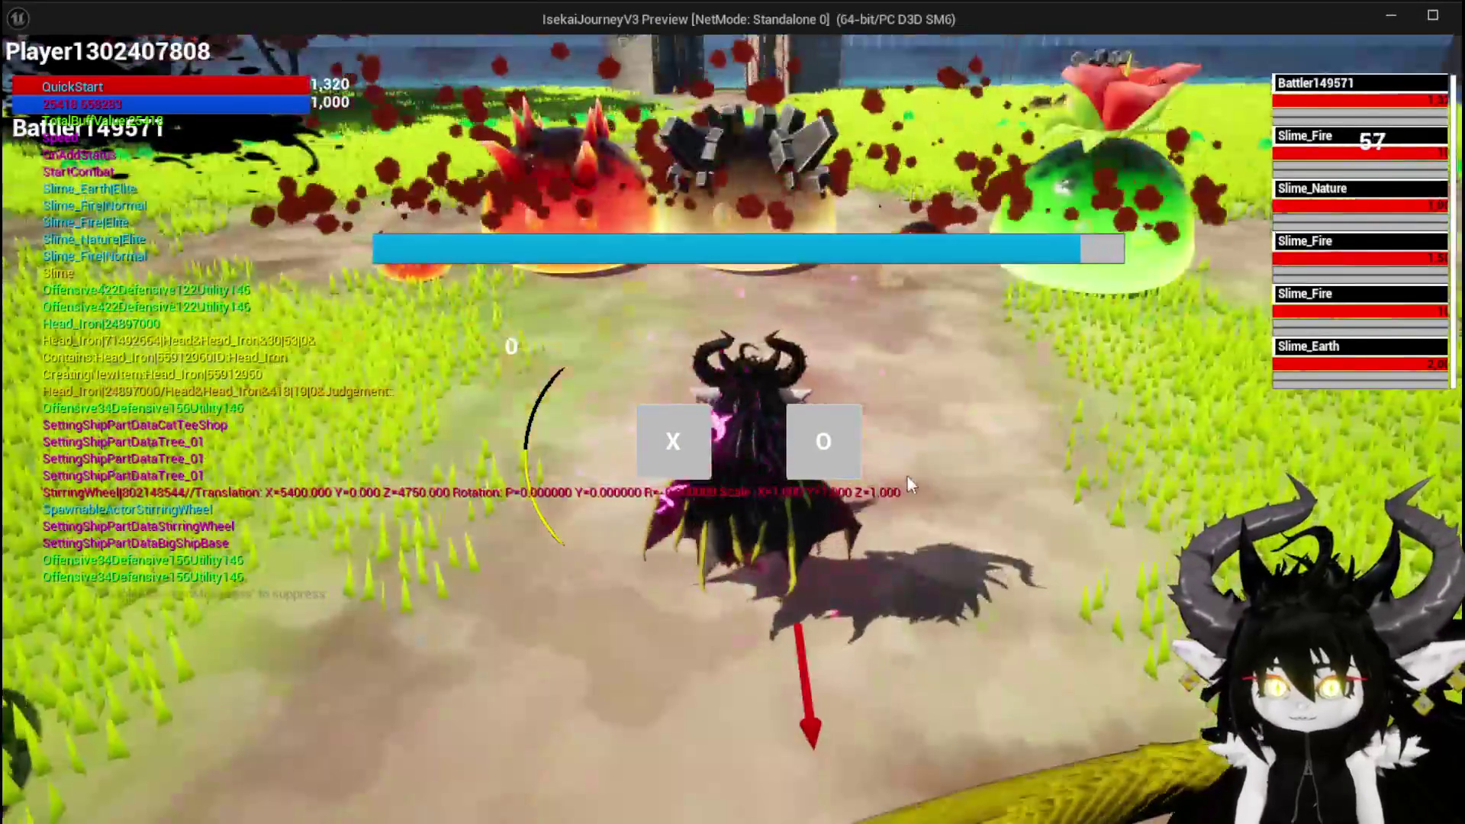
Step: Start the battle and play Pillar and SummonSpawn until a 1,927 hit wins it
click(708, 412)
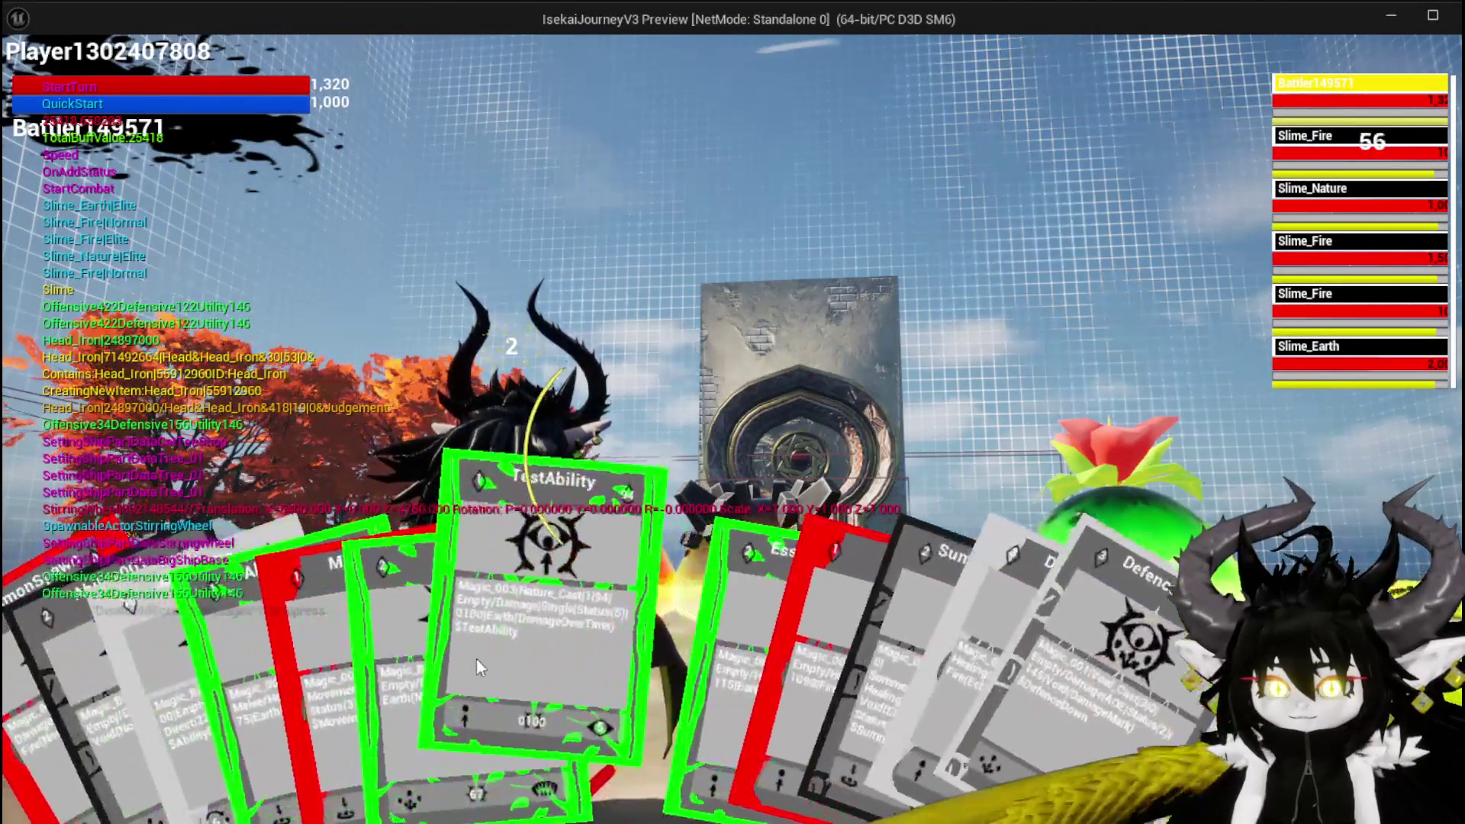
click(411, 642)
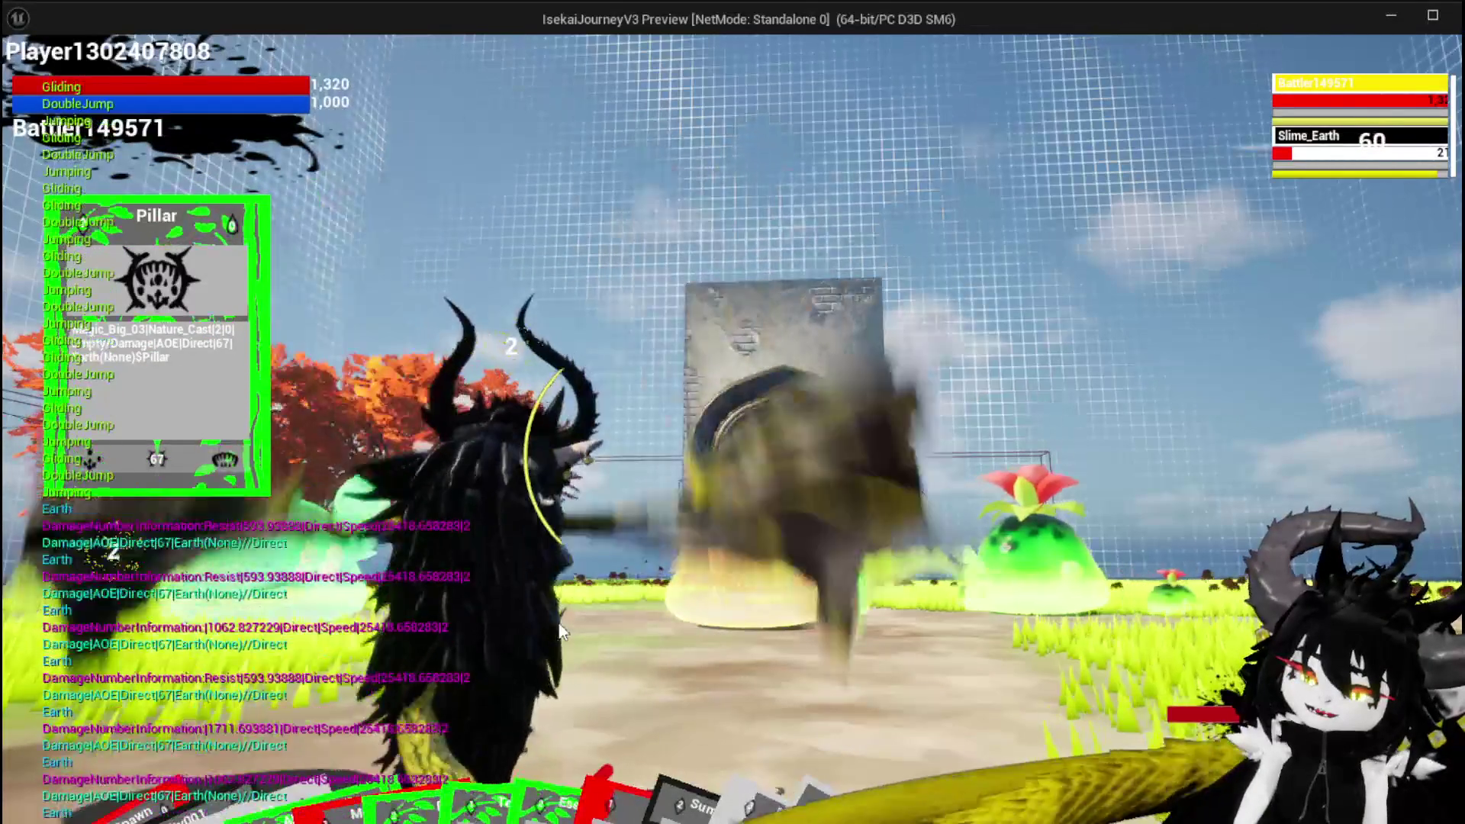
mouse_move(223, 768)
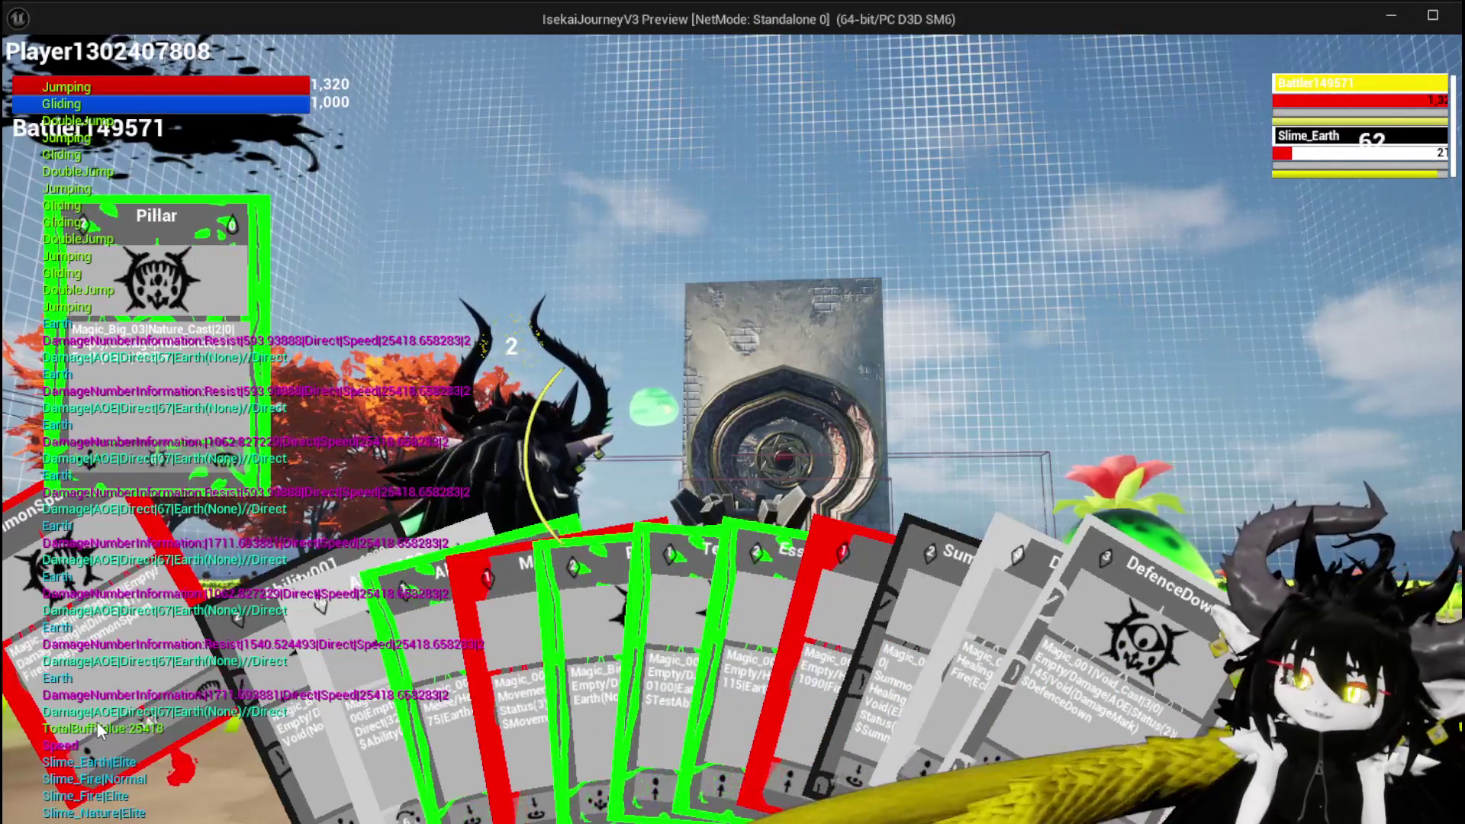
click(107, 623)
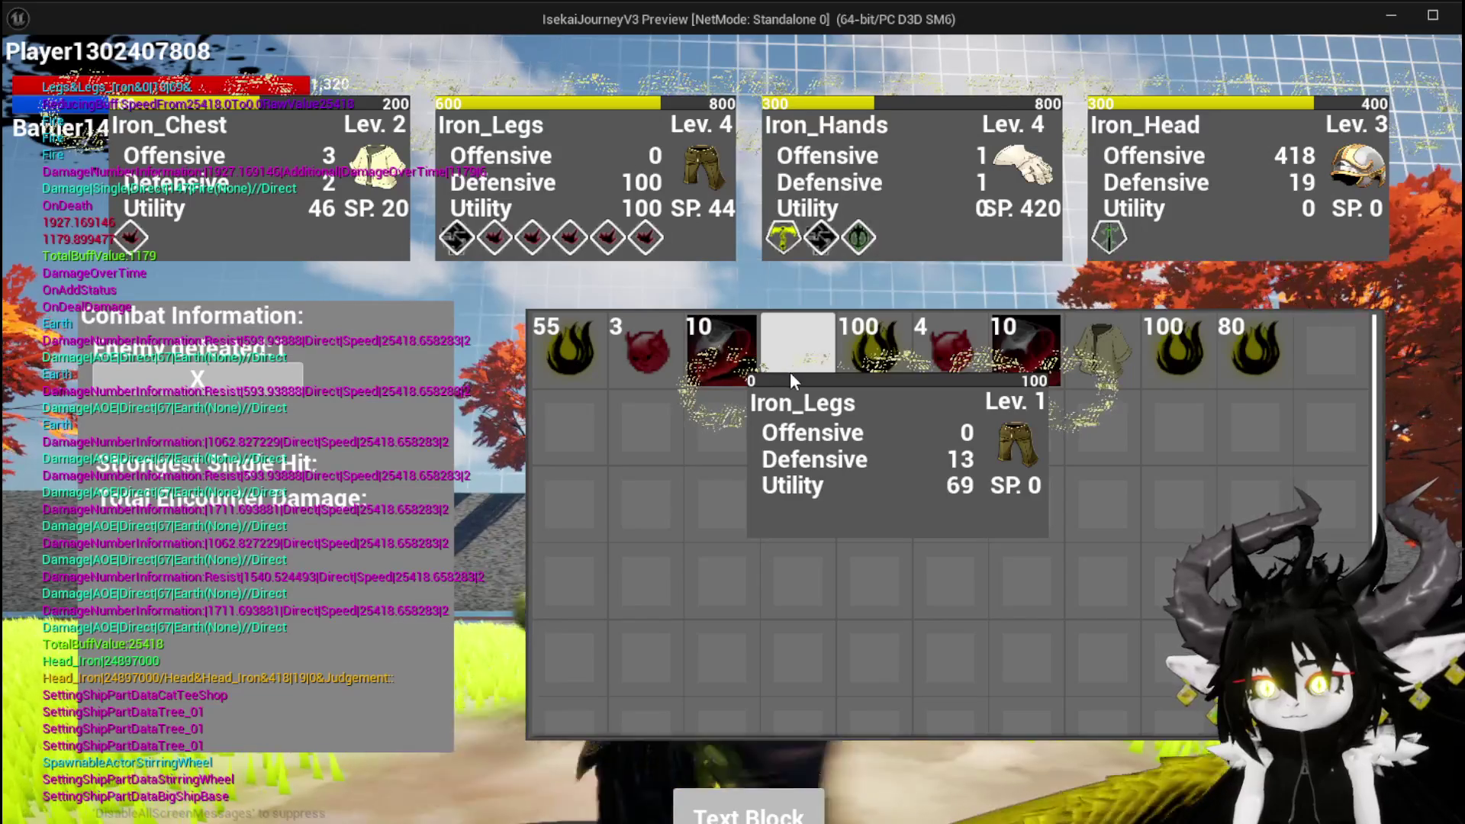
Step: Pick up every loot stack, including 100 Essence, and return to the overworld
mouse_move(1038, 364)
click(885, 352)
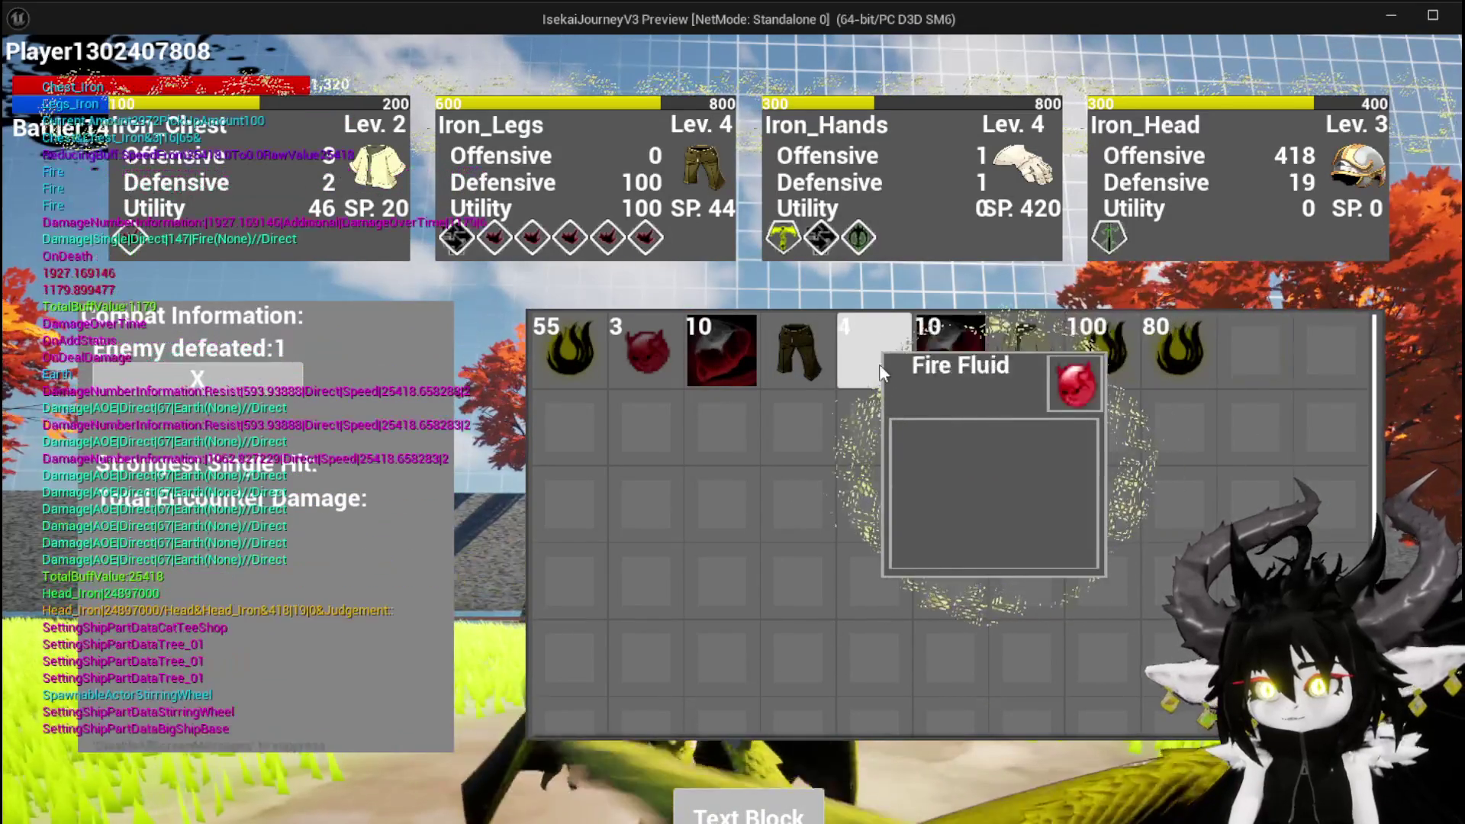
click(1085, 369)
click(549, 358)
click(549, 359)
click(549, 358)
click(549, 358)
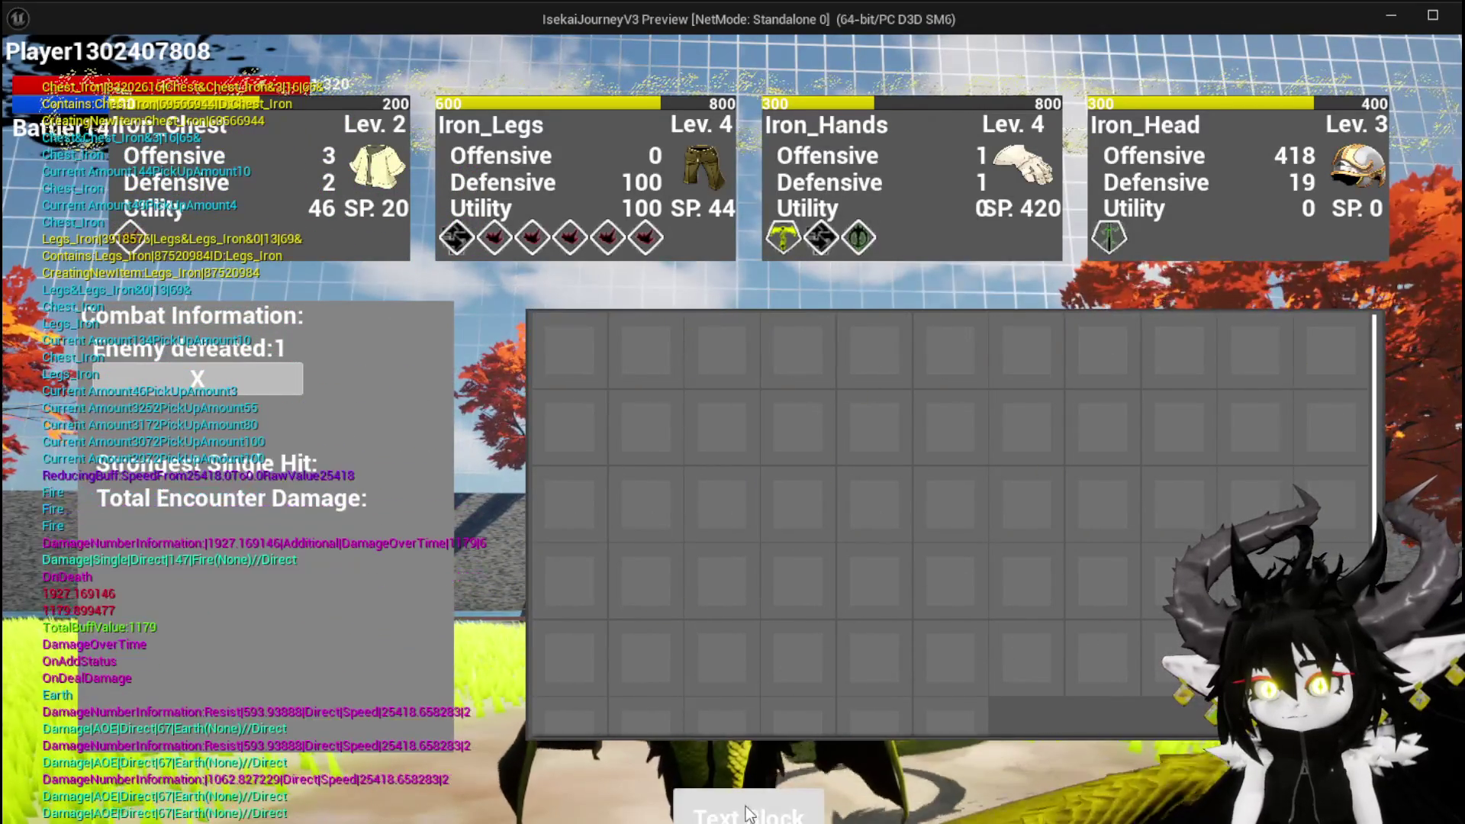
key(i)
key(space)
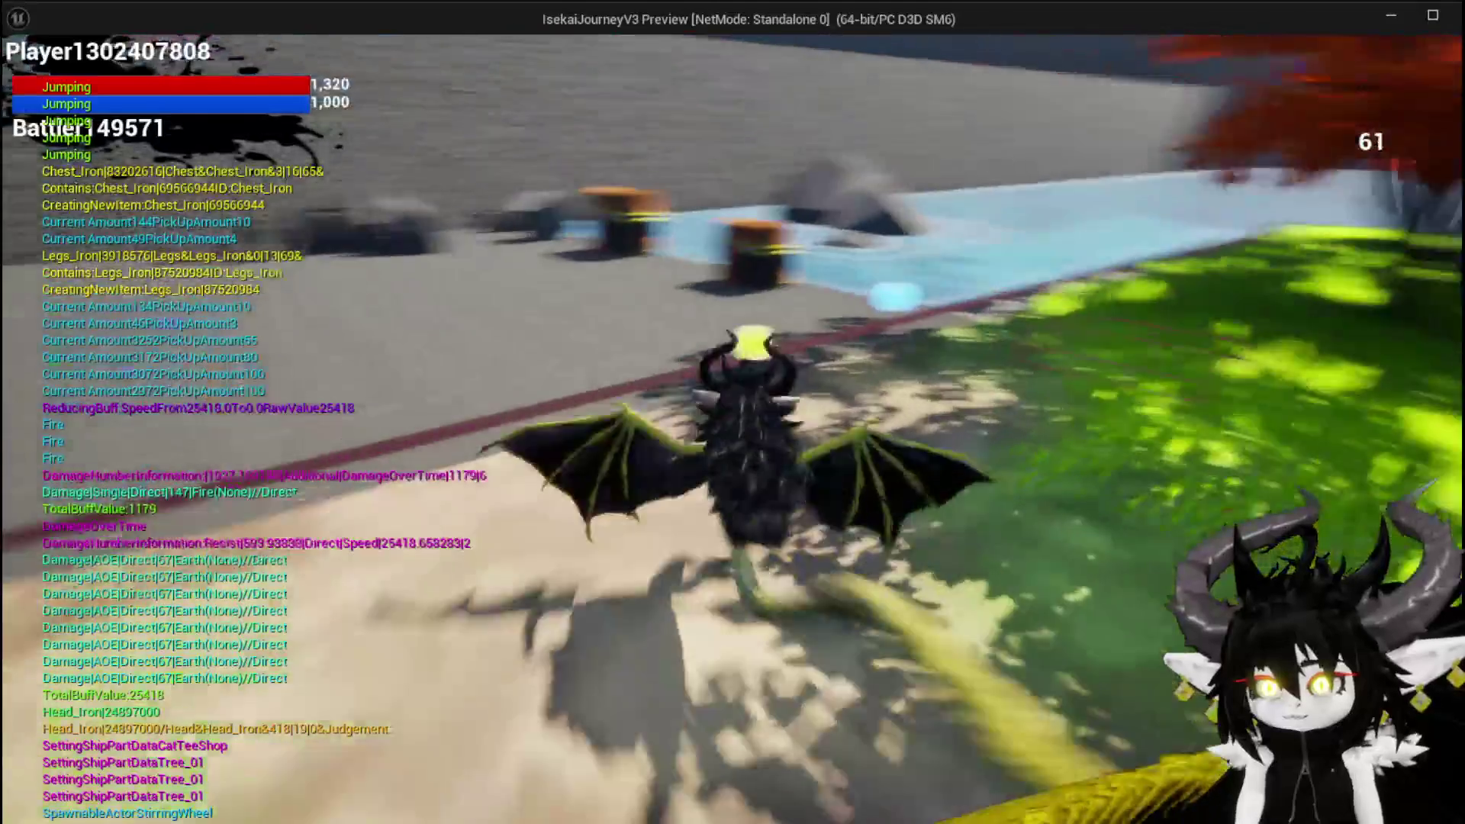
Step: Review the character's equipment, stats and perks in the in-game menu
key(Tab)
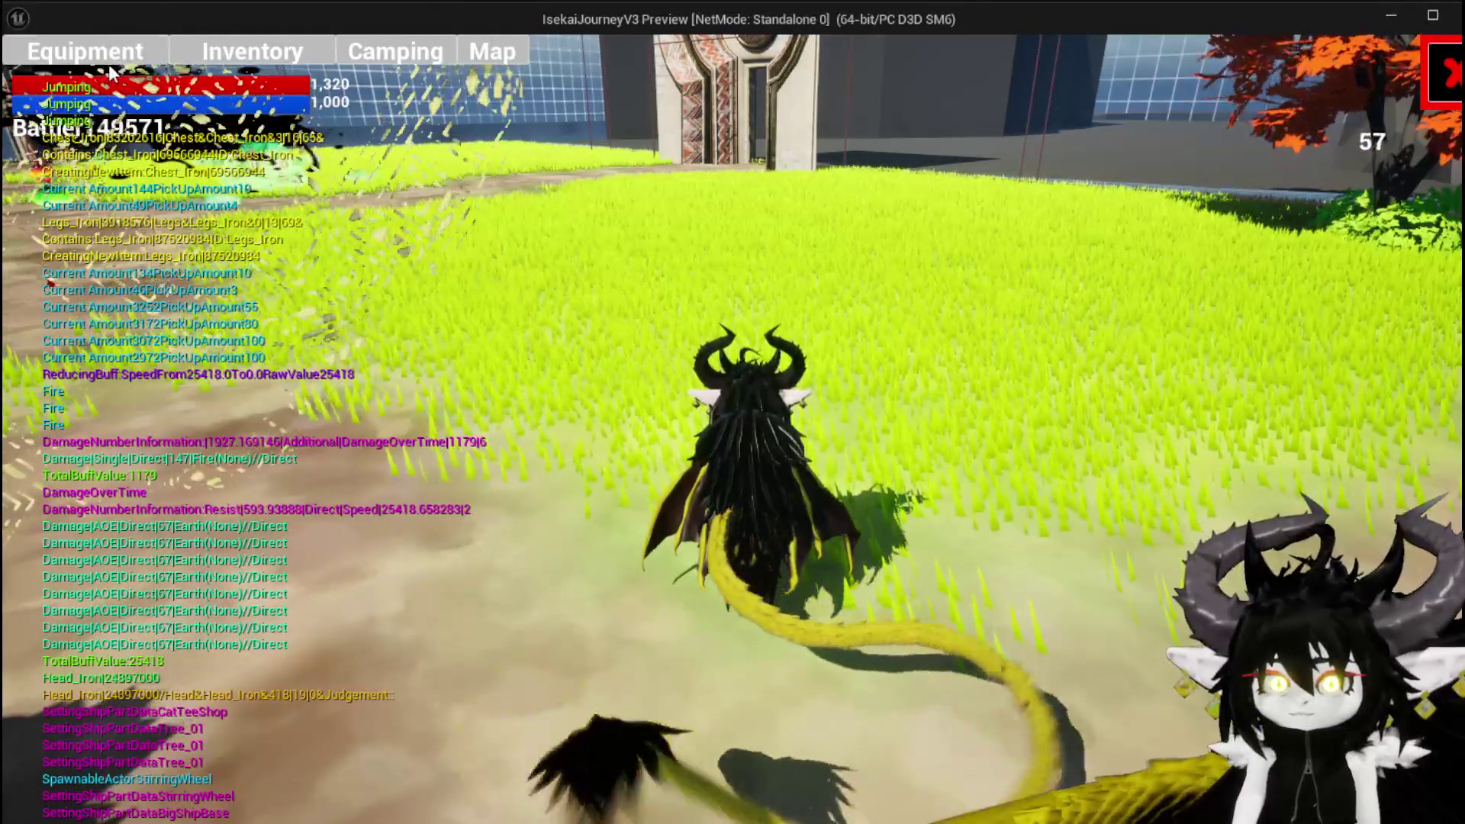
click(76, 51)
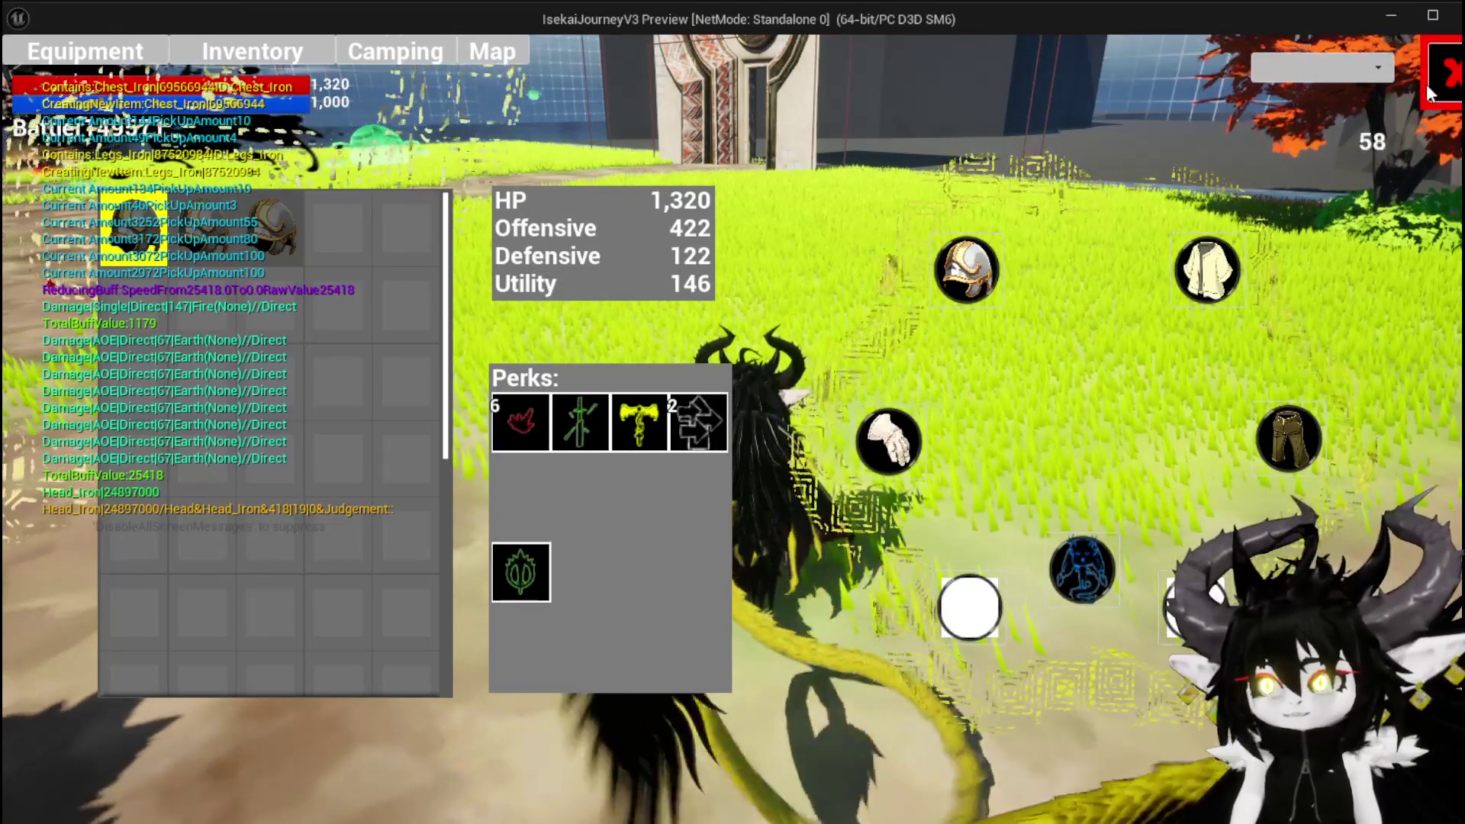
key(space)
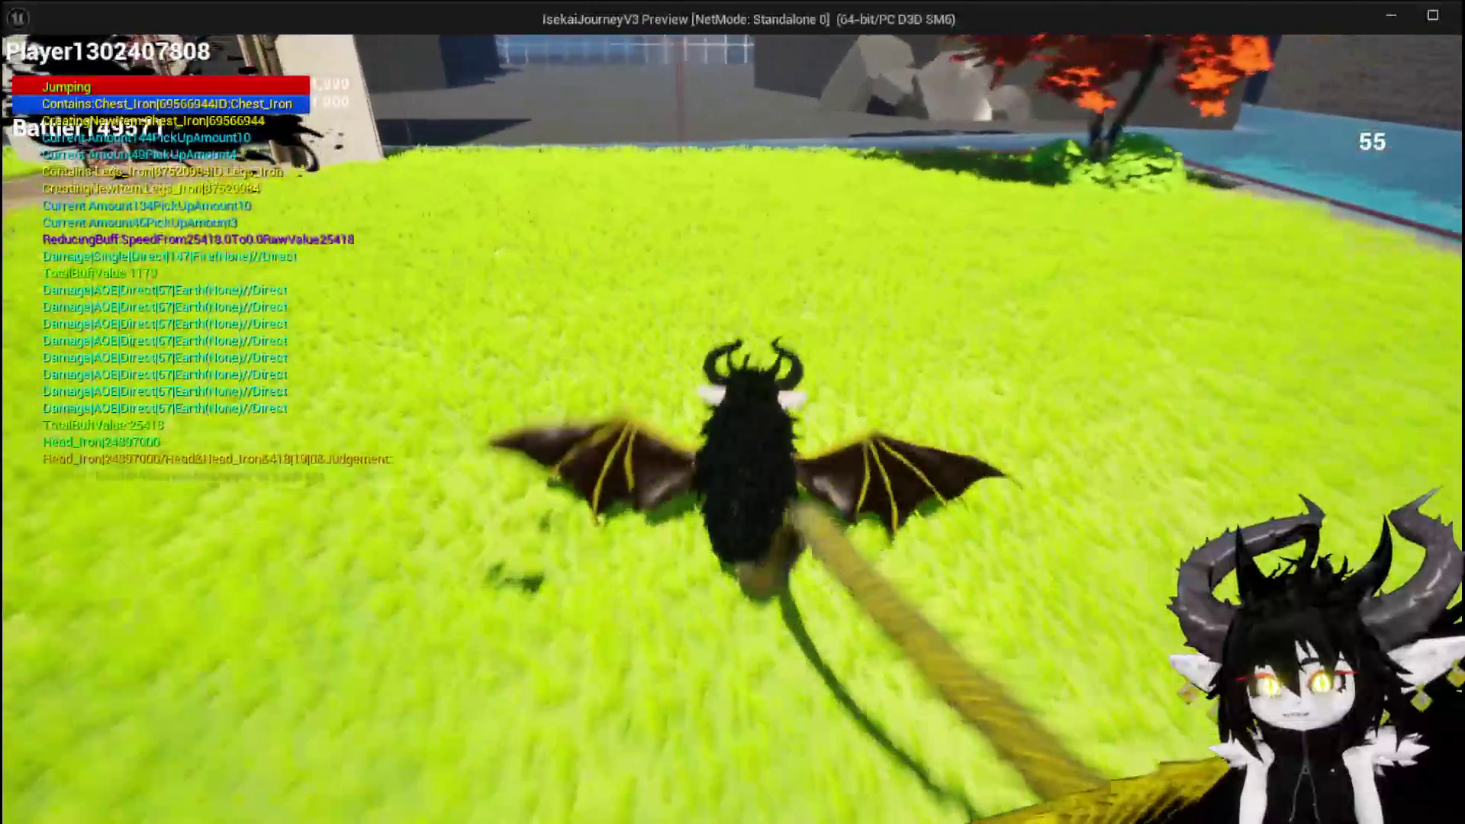
Step: Glide and double-jump around the stone arch, then stop the play test
key(space)
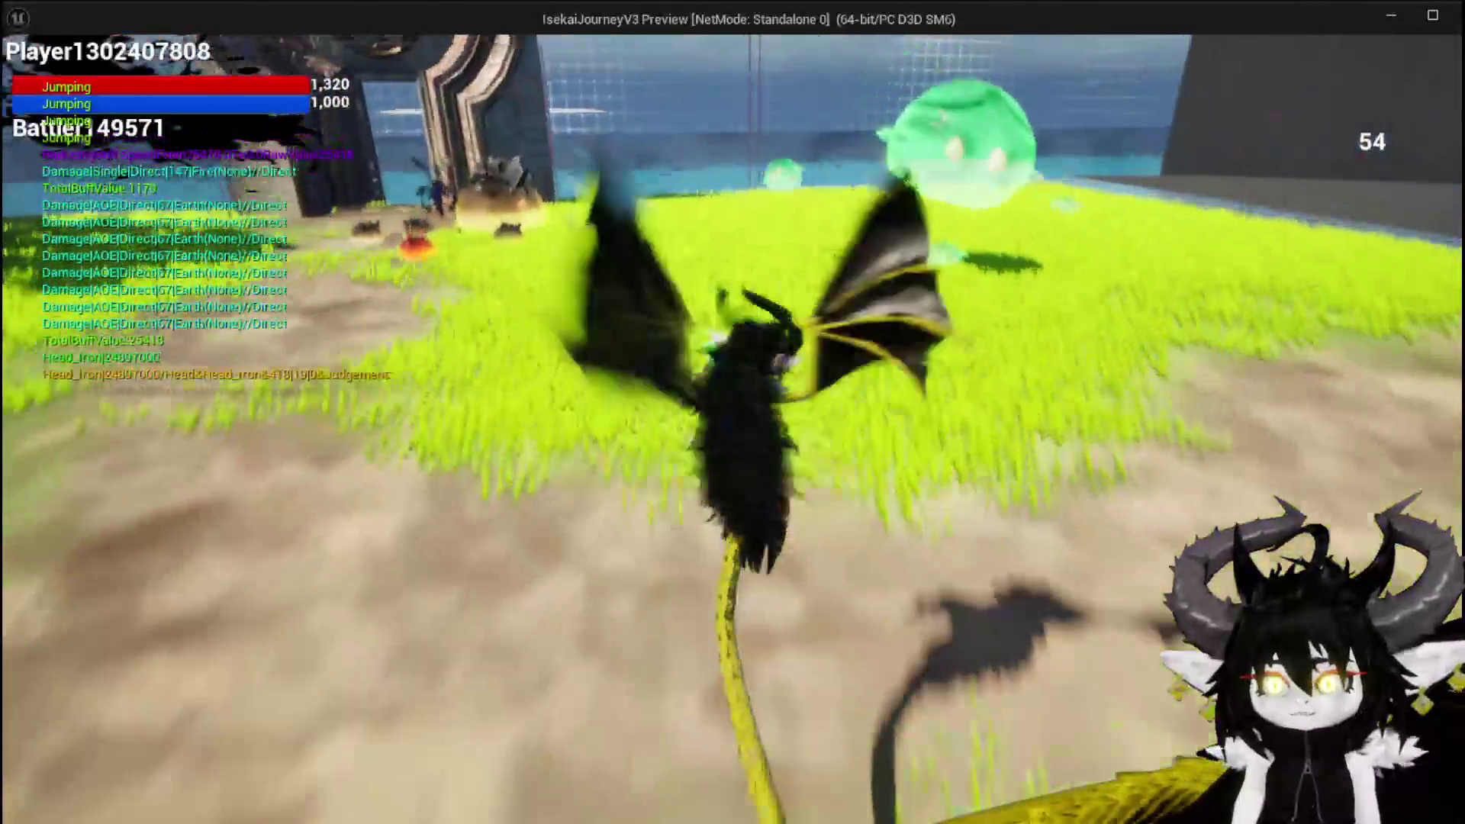
key(space)
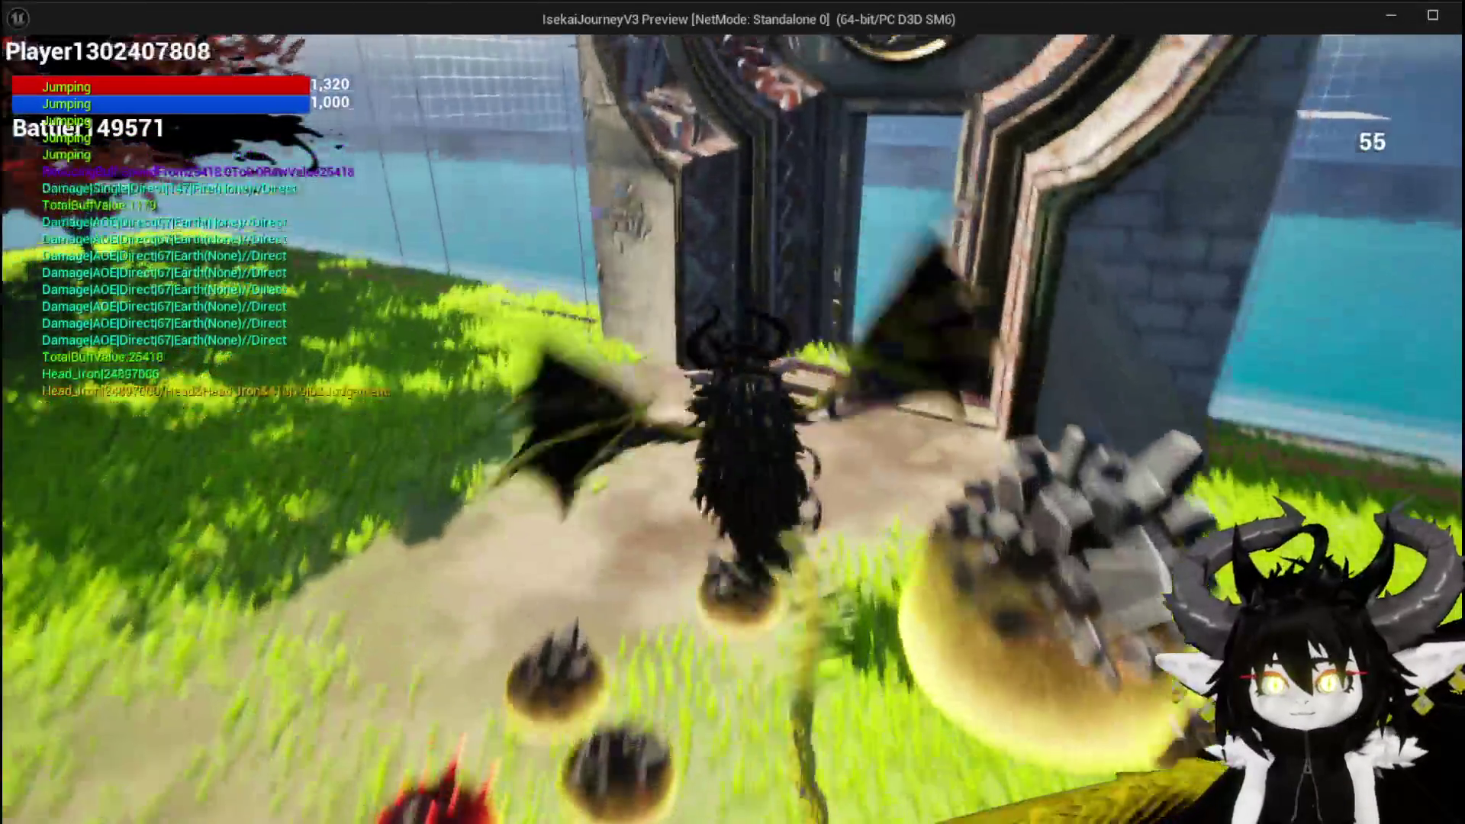
key(space)
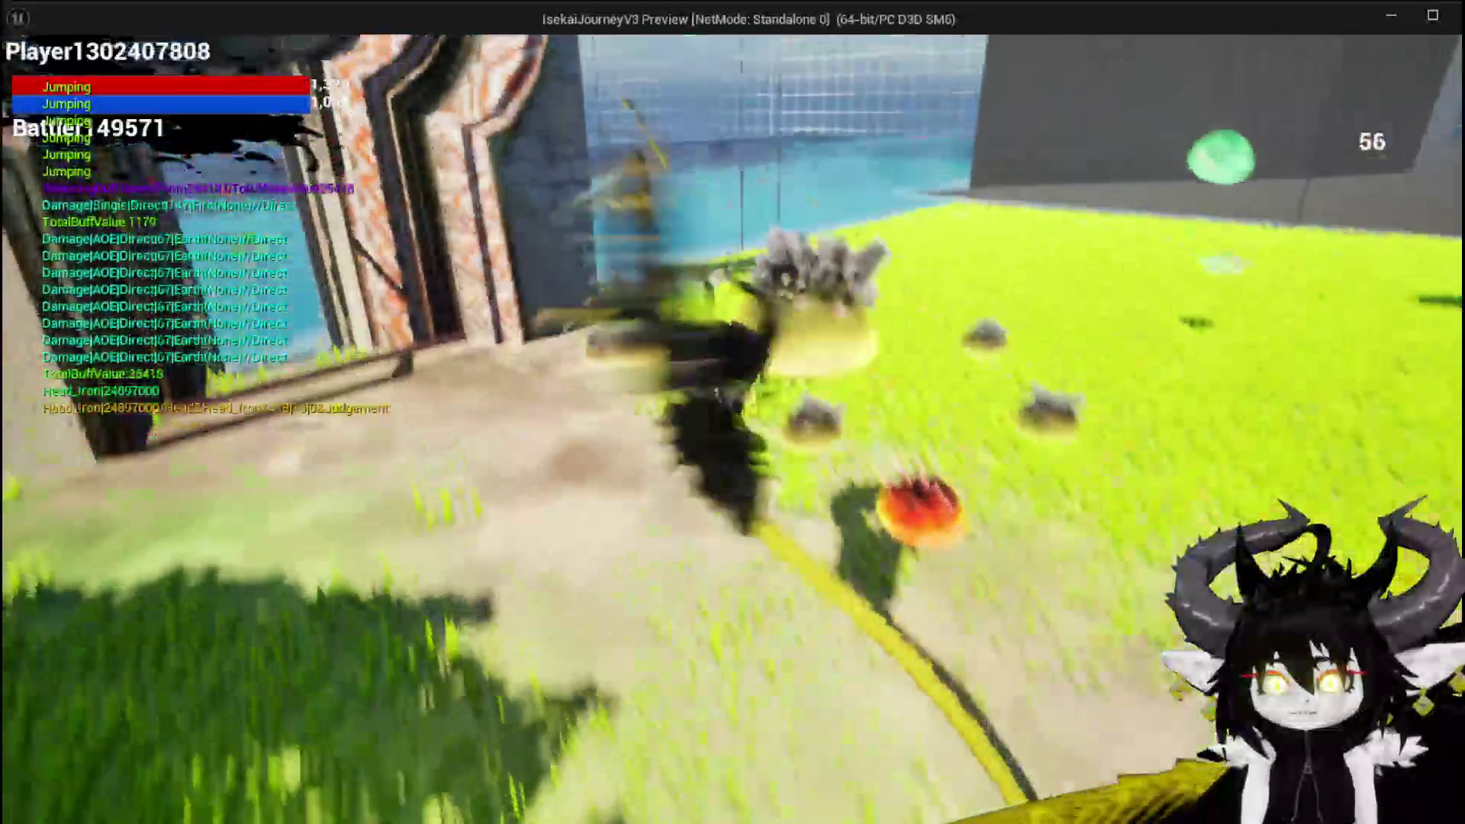
key(space)
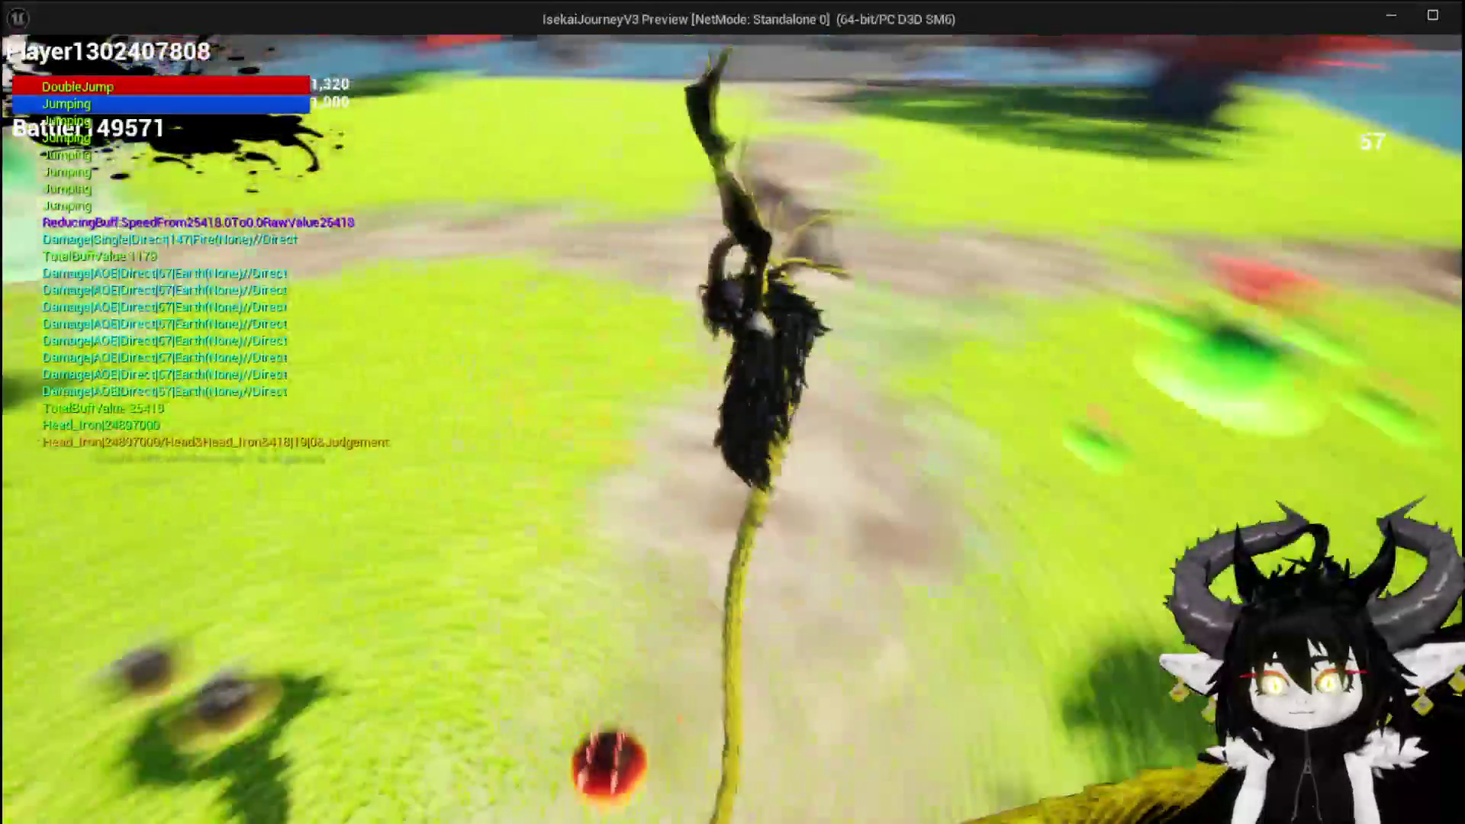
key(space)
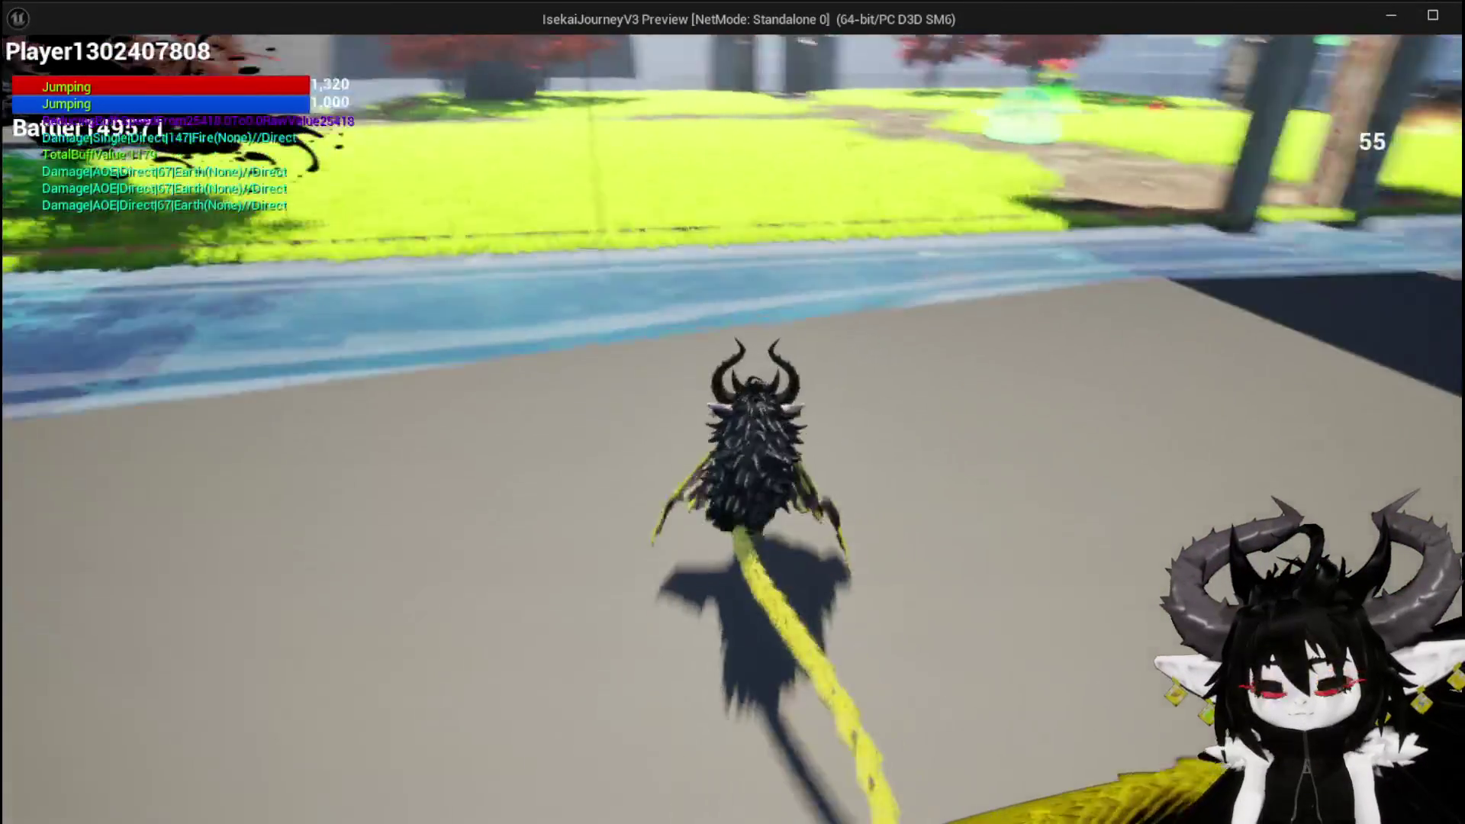
key(w)
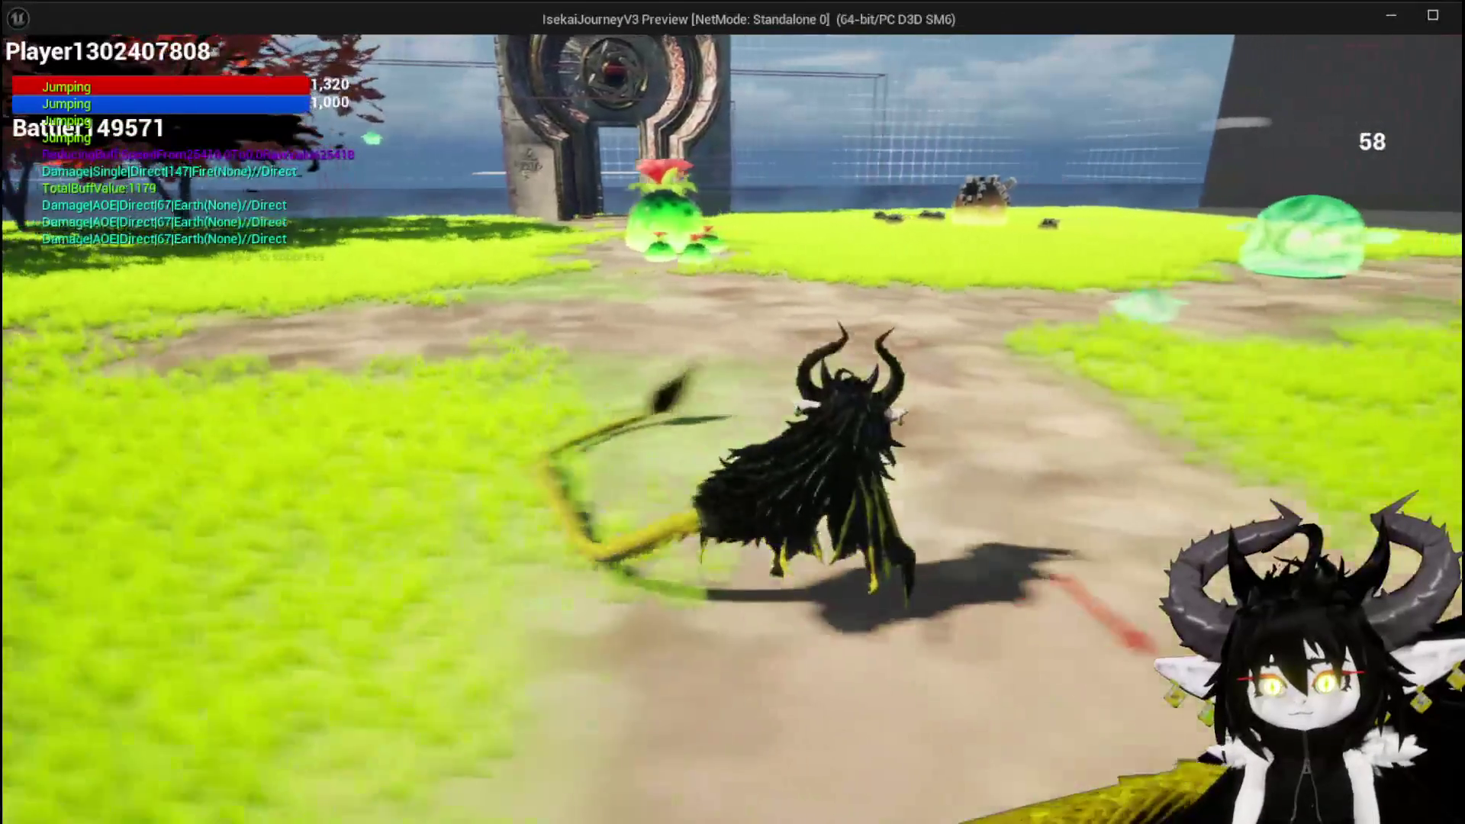
key(Escape)
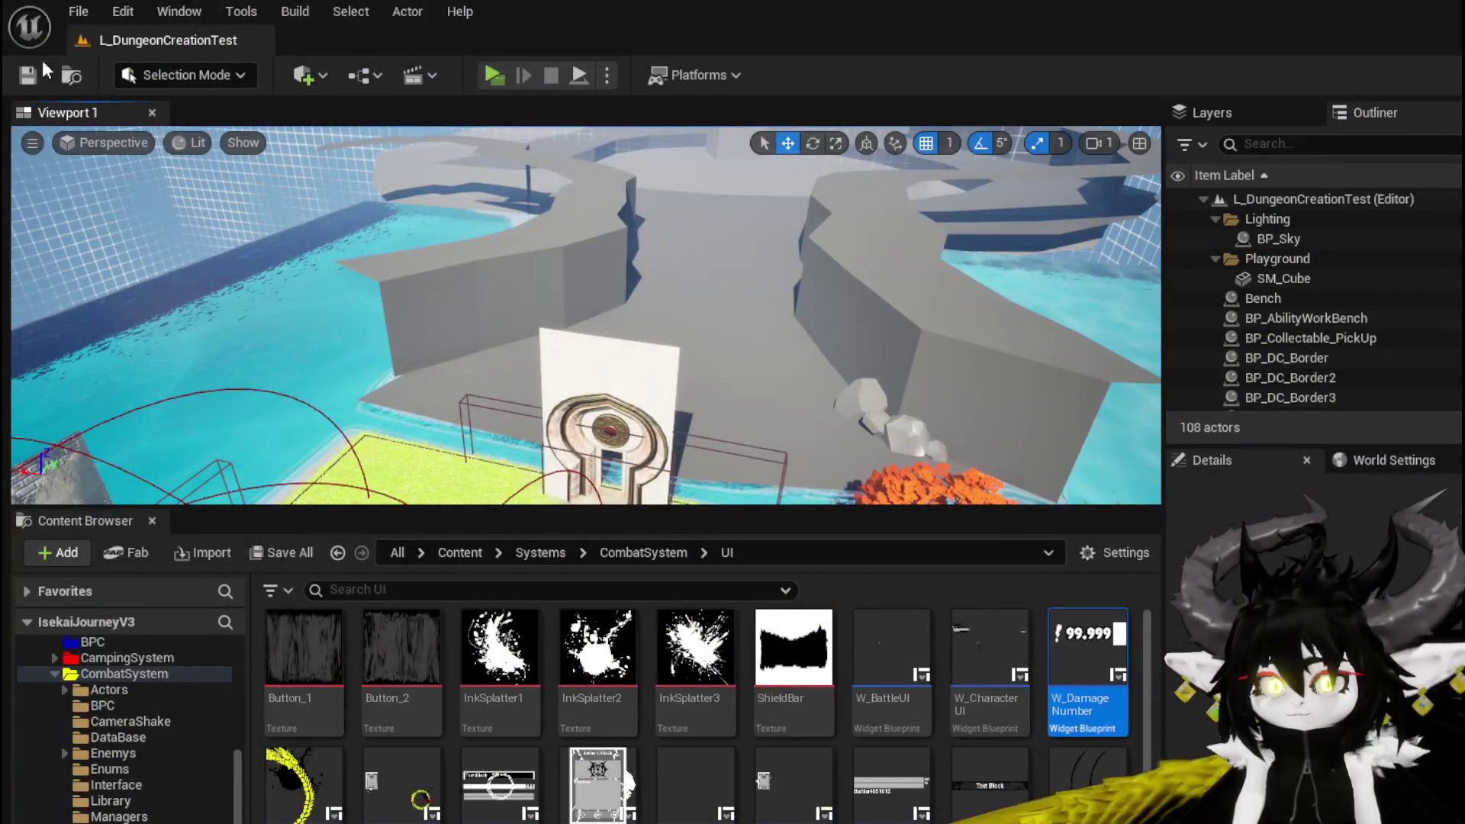
Step: Save the level and scroll through the Content Browser folders
click(29, 76)
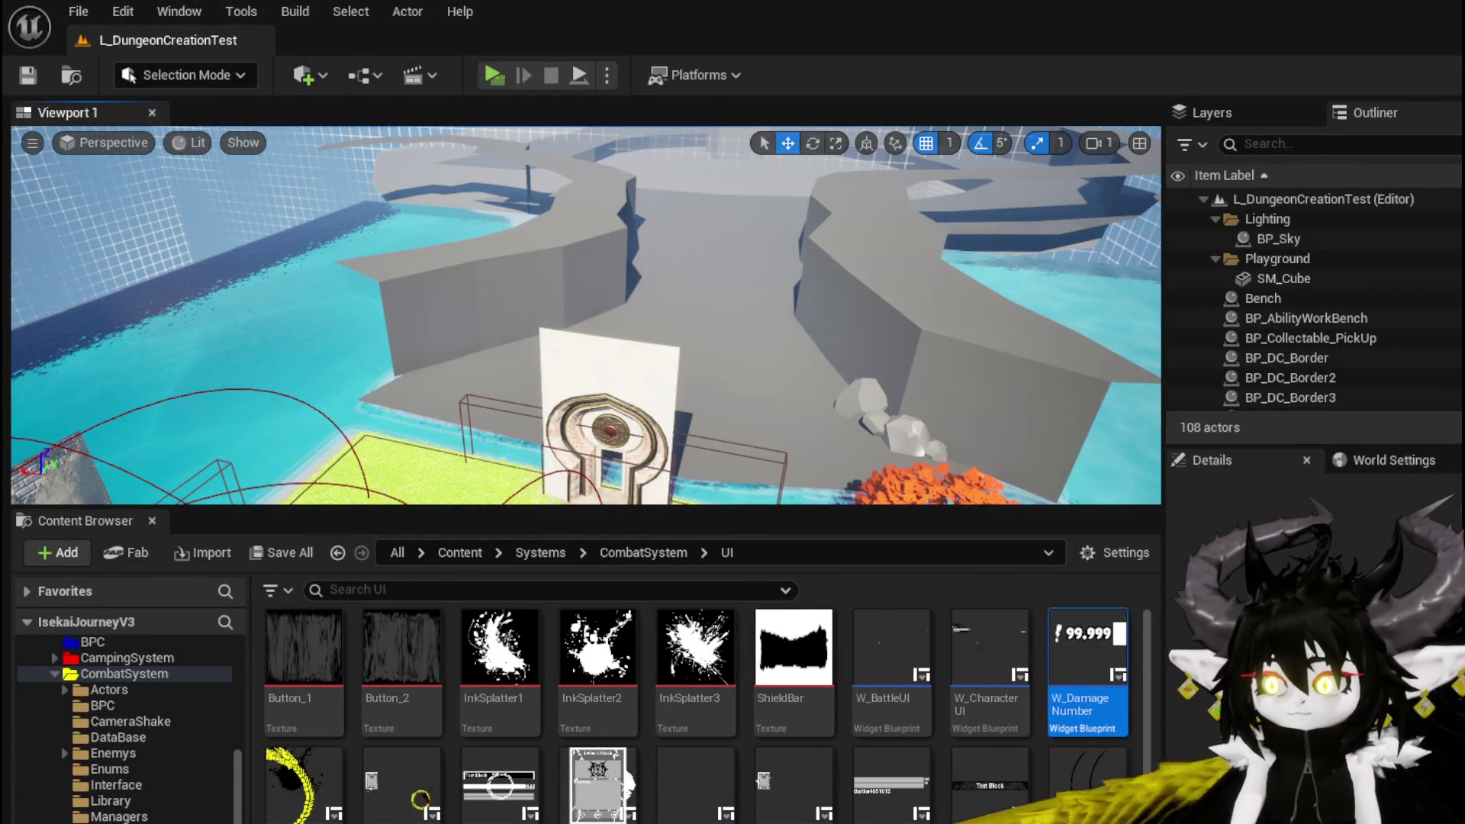
scroll(173, 757, up, 2)
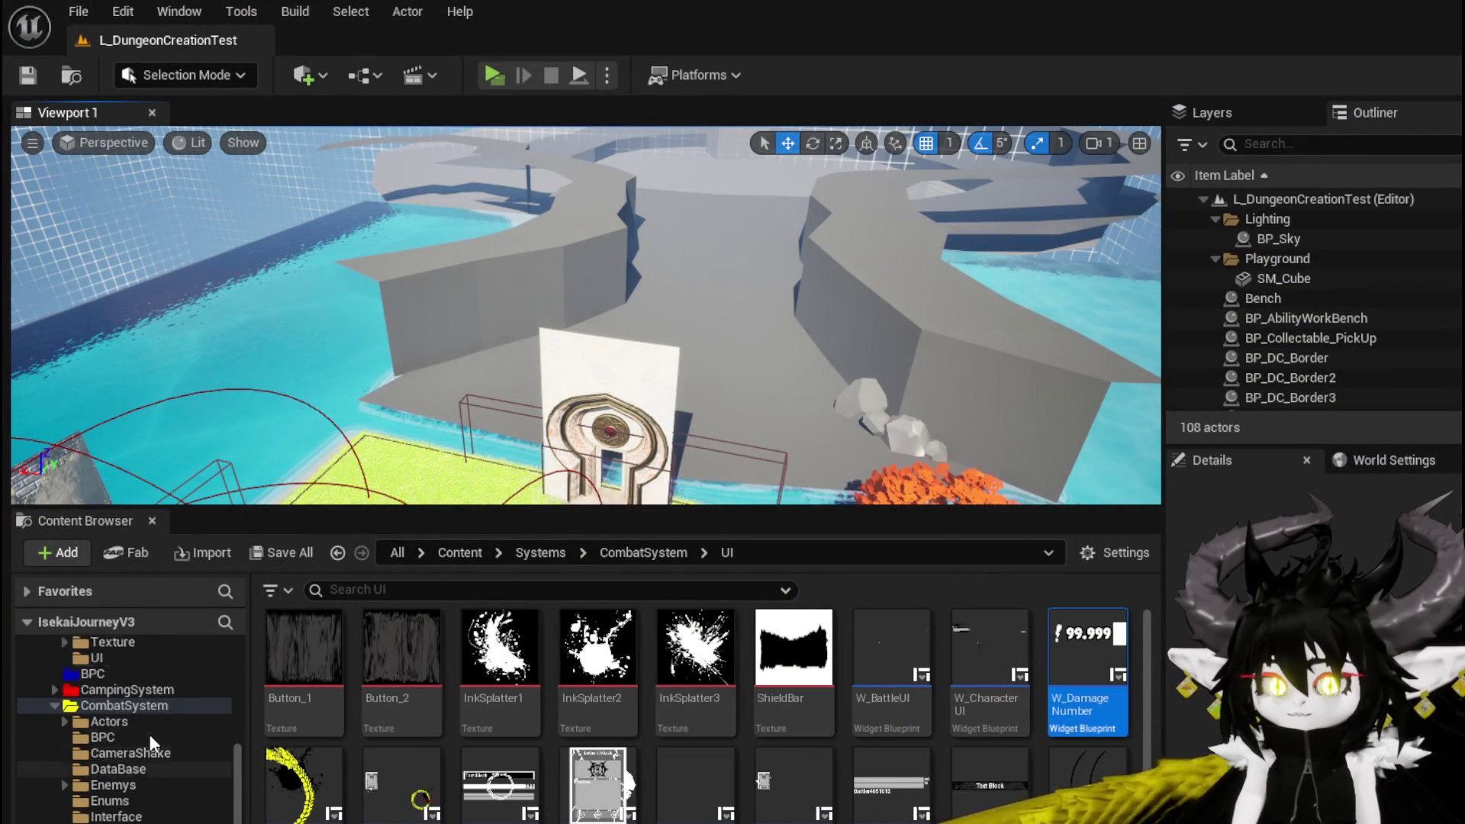
scroll(172, 757, down, 2)
scroll(130, 740, up, 2)
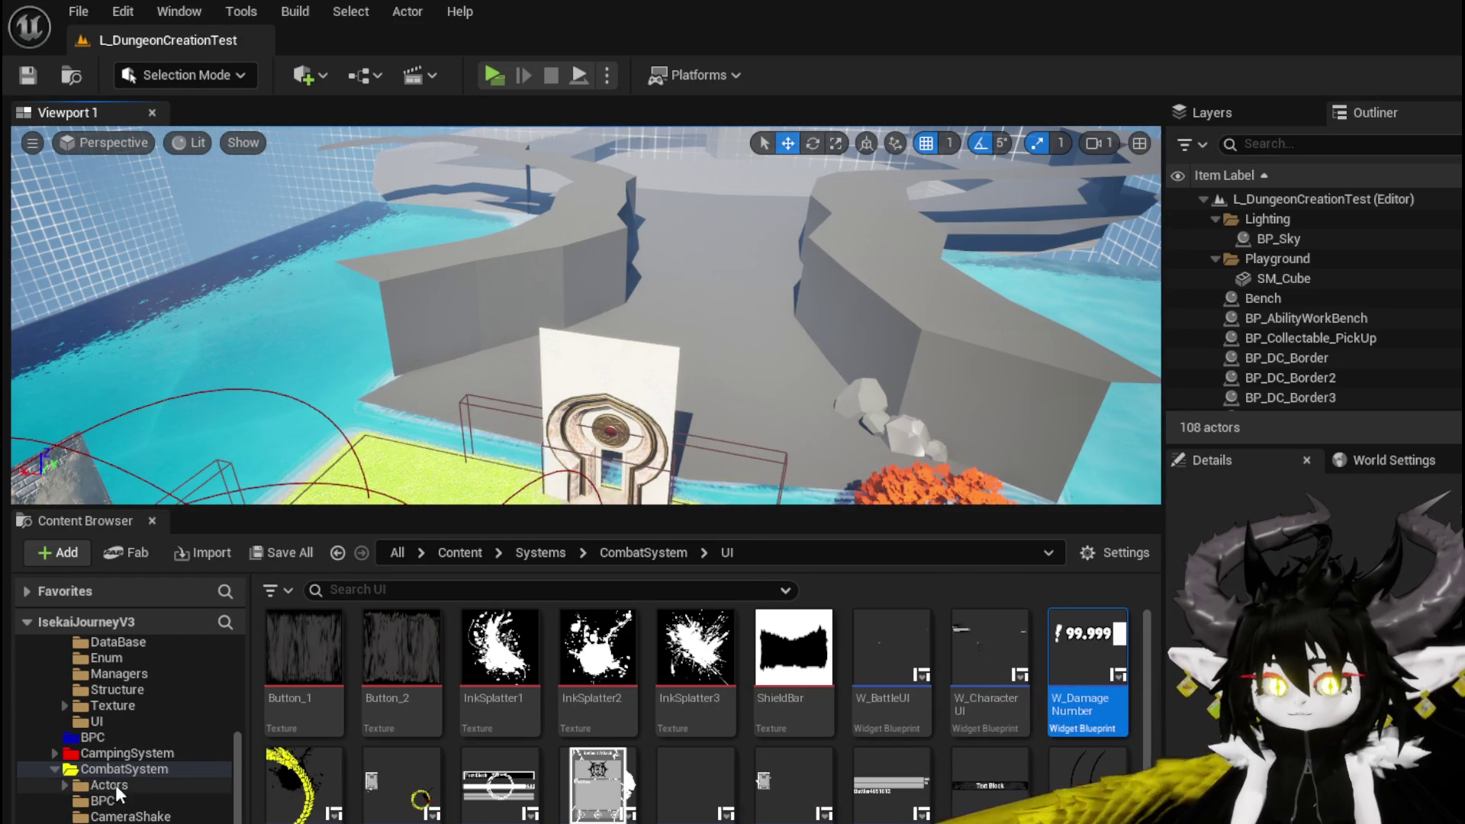
scroll(137, 812, down, 2)
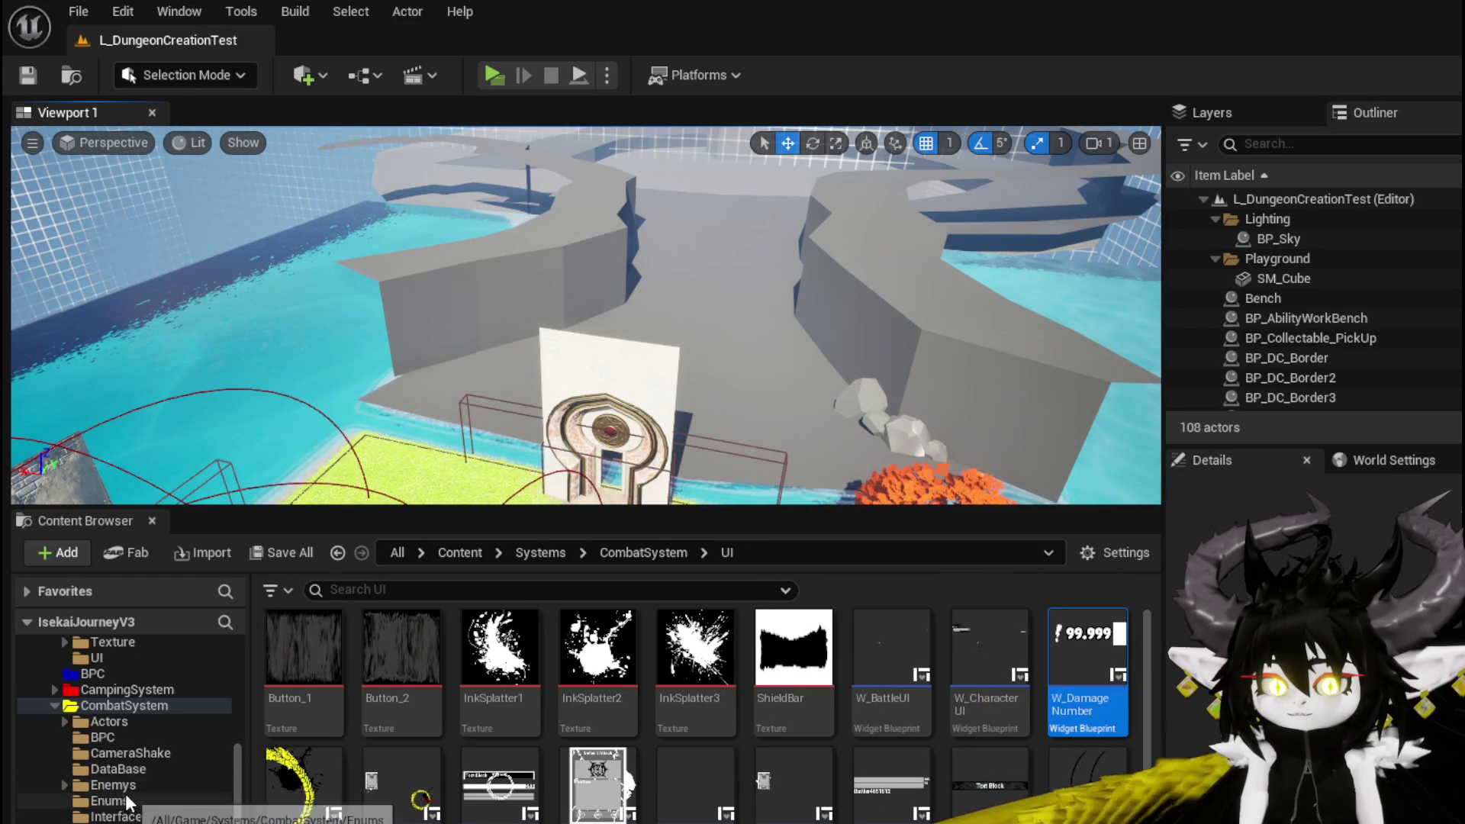
scroll(130, 805, down, 1)
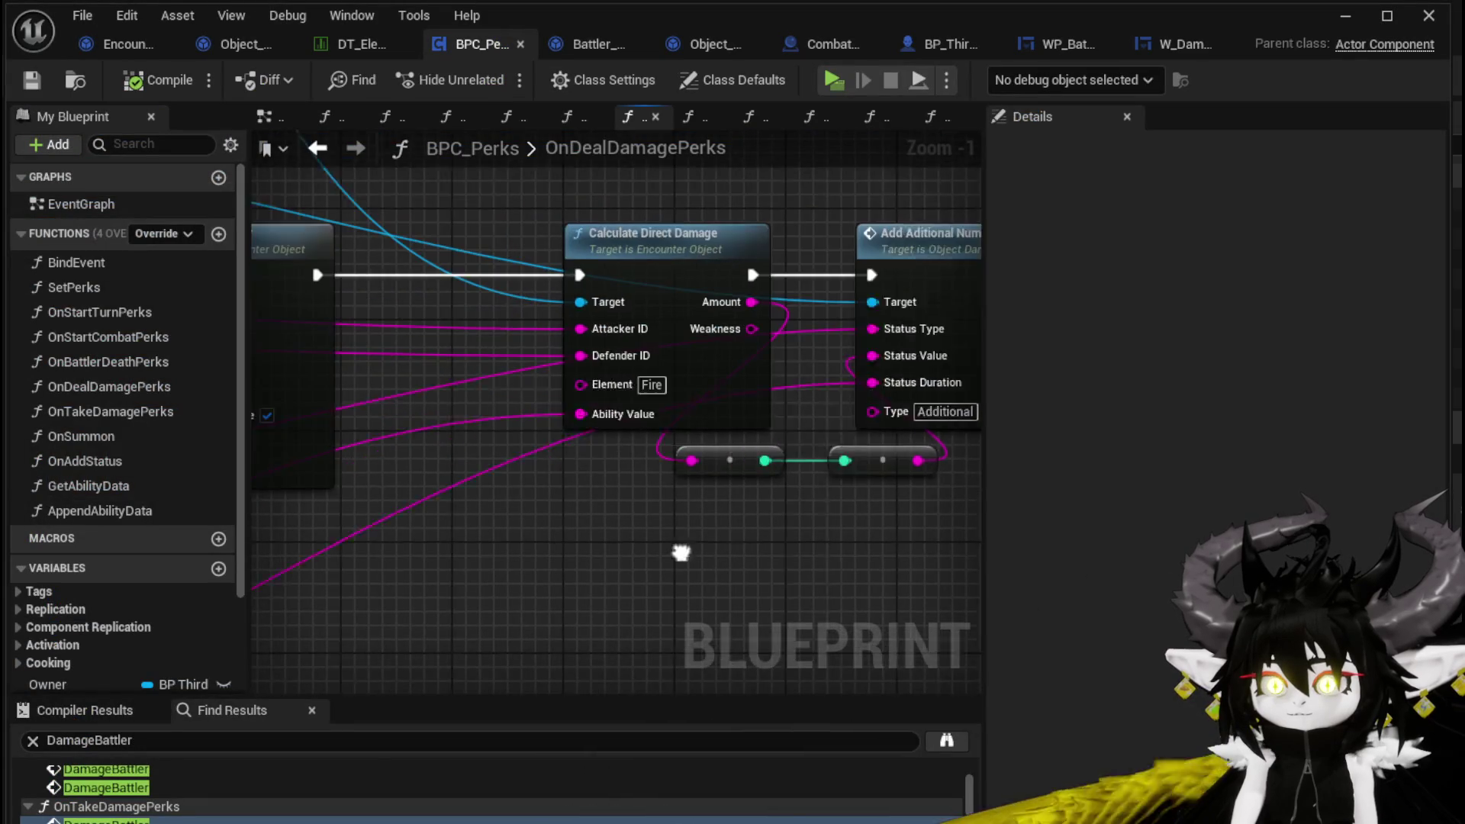
Step: In Encounter_Object, drill from CalculateDirectDamage into the CalculatedDamageVSDefence function
scroll(700, 563, down, 2)
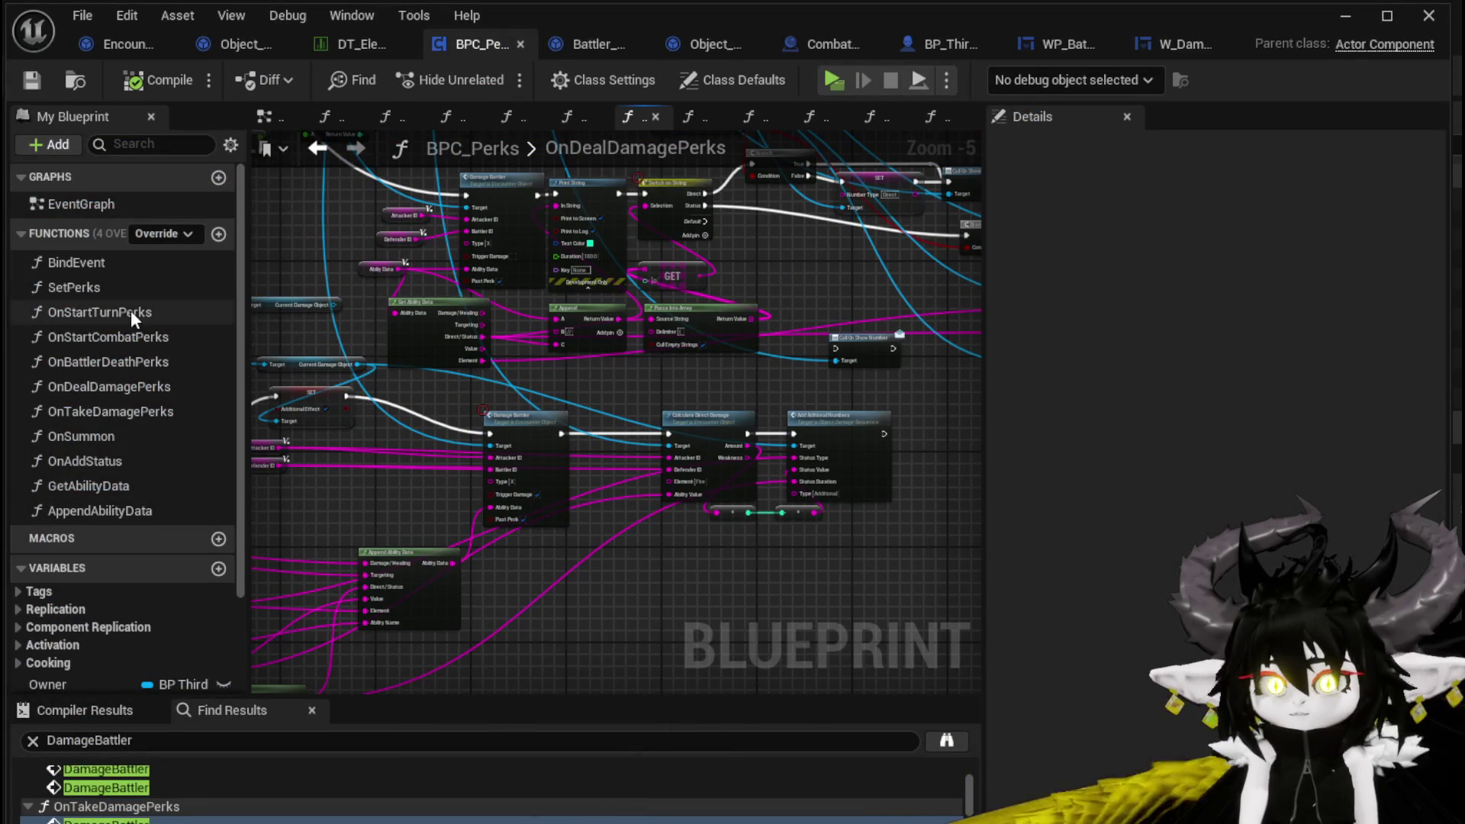
click(129, 46)
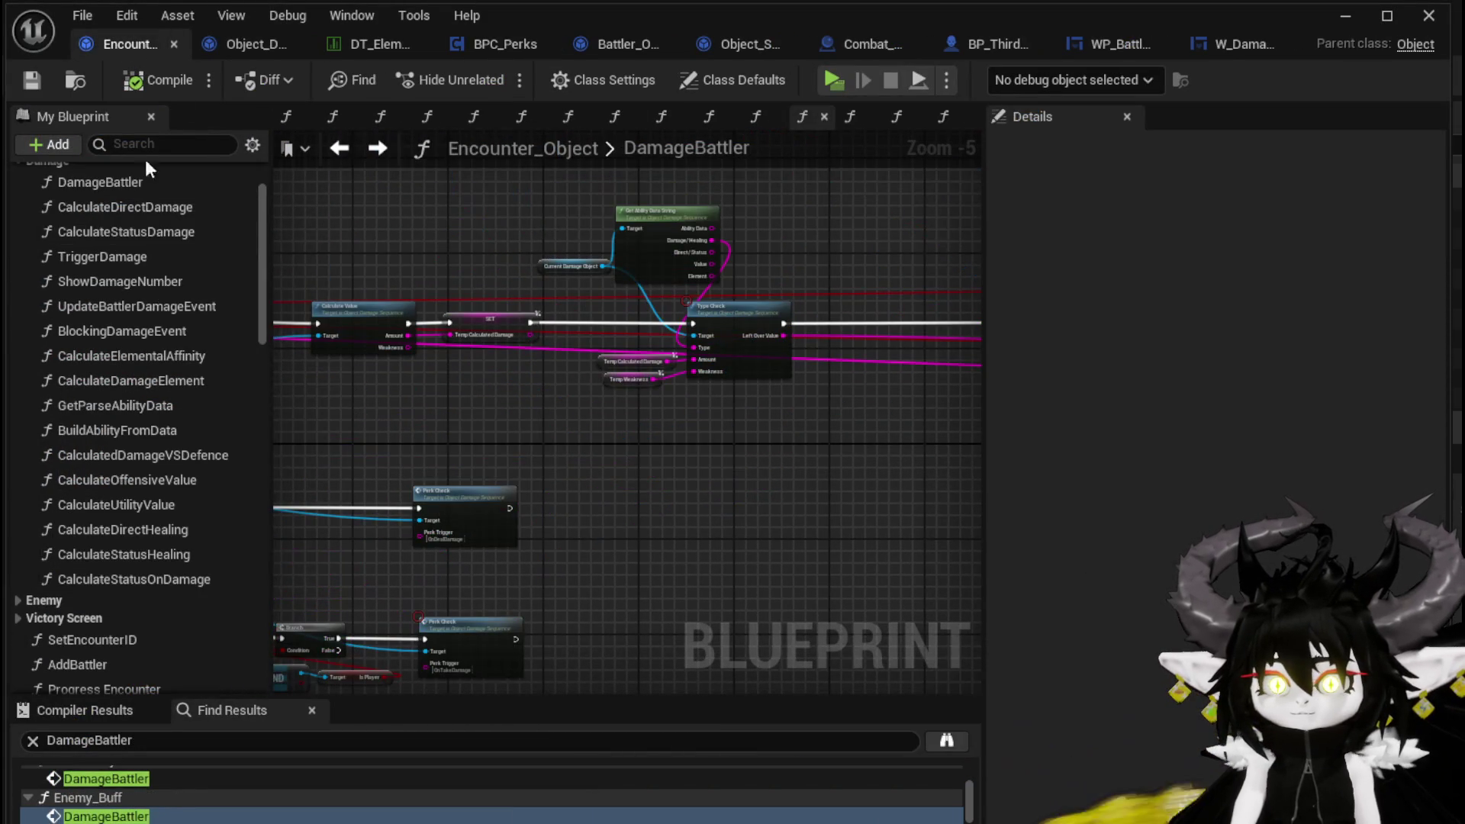
double_click(139, 208)
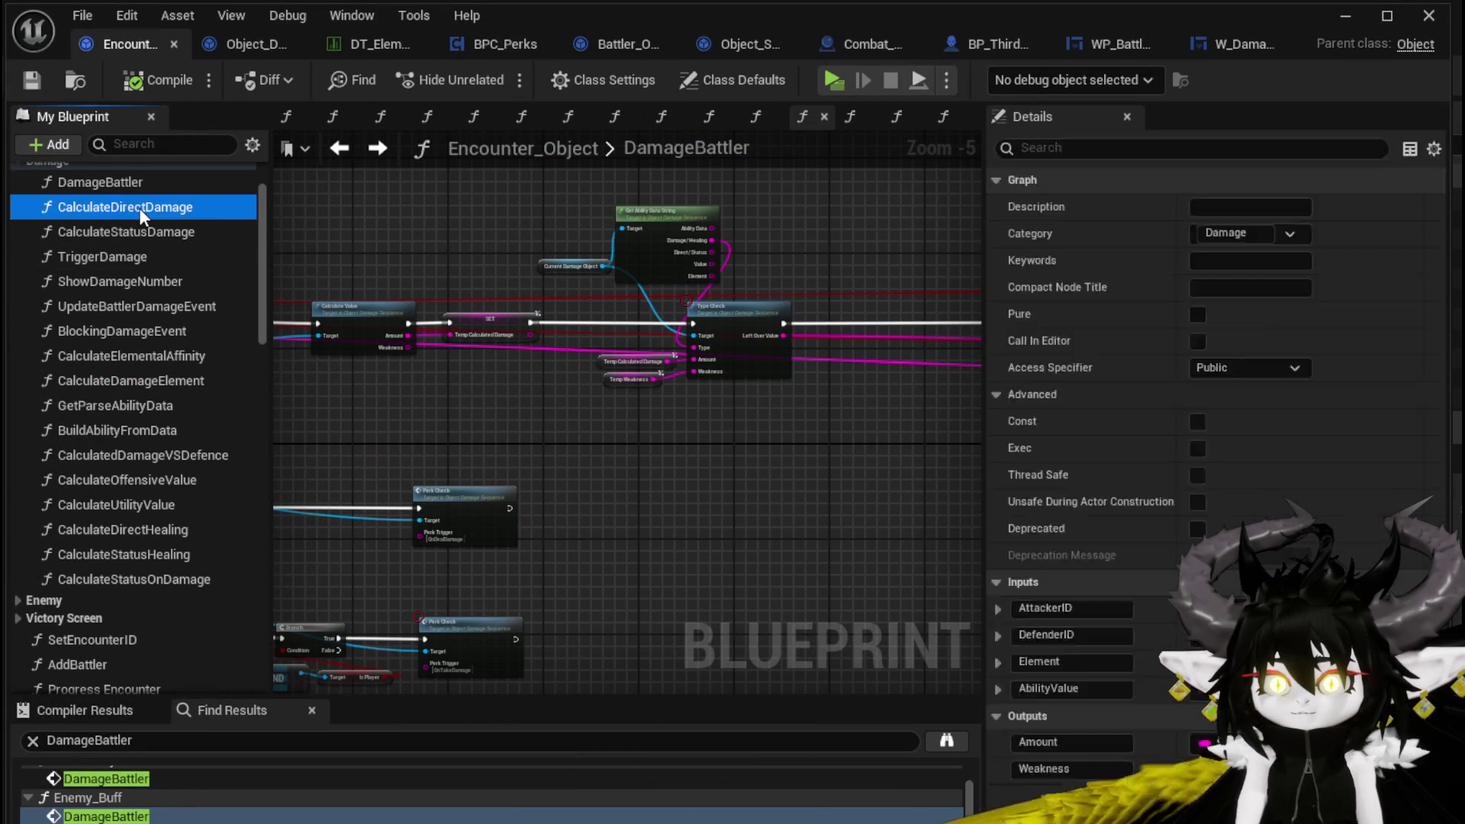
scroll(655, 261, up, 3)
mouse_move(635, 262)
mouse_down()
mouse_move(469, 276)
mouse_move(527, 278)
mouse_up()
double_click(652, 340)
Step: Set the divide node value to 3.0, save Encounter_Object, and close its editor
scroll(647, 323, down, 1)
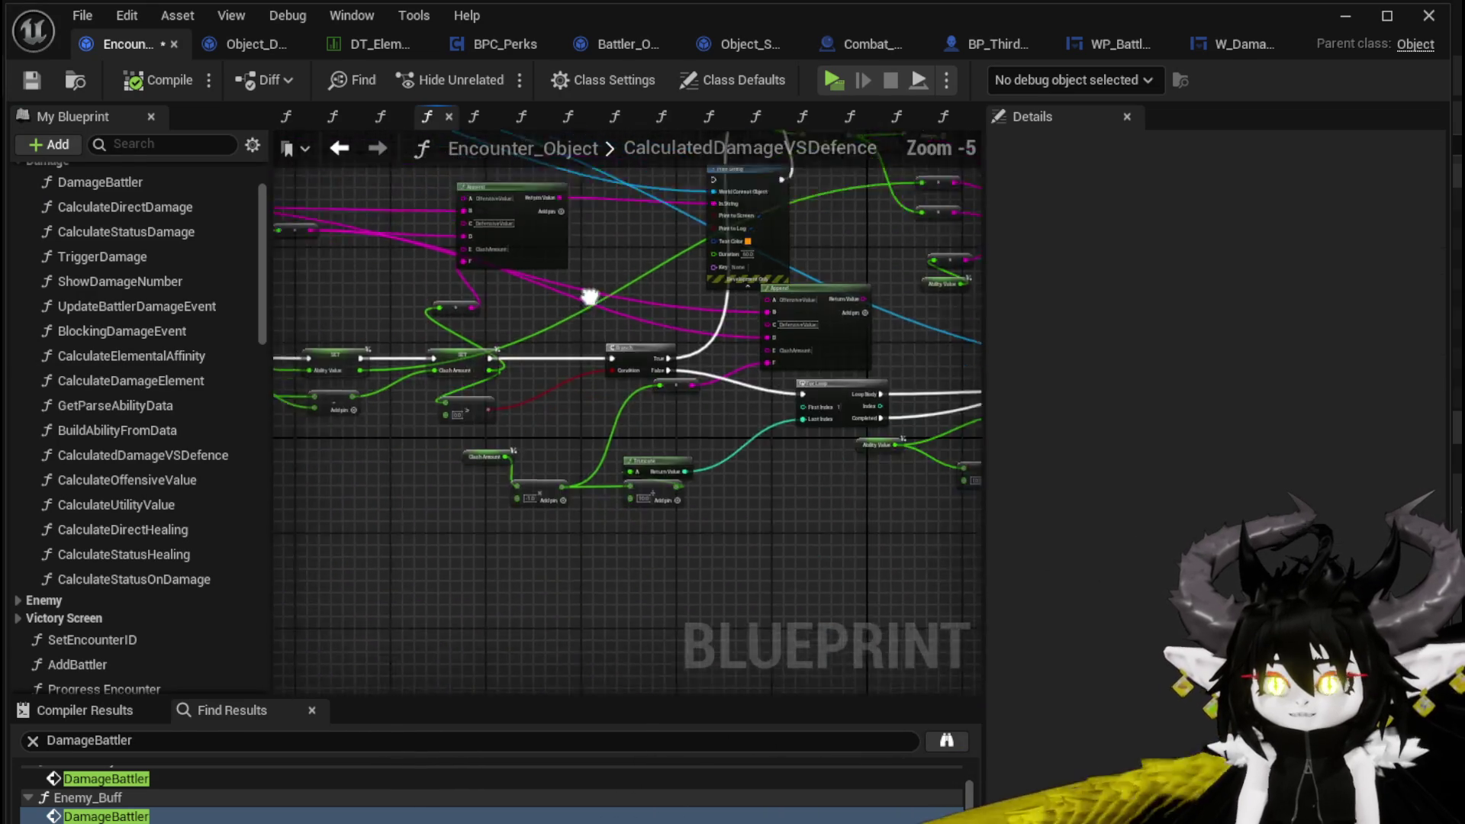
scroll(829, 357, up, 2)
mouse_move(829, 357)
mouse_down()
mouse_move(590, 405)
mouse_move(489, 456)
mouse_move(599, 439)
mouse_move(317, 428)
mouse_move(570, 453)
mouse_move(565, 392)
mouse_move(662, 488)
mouse_move(644, 313)
mouse_move(601, 513)
mouse_up()
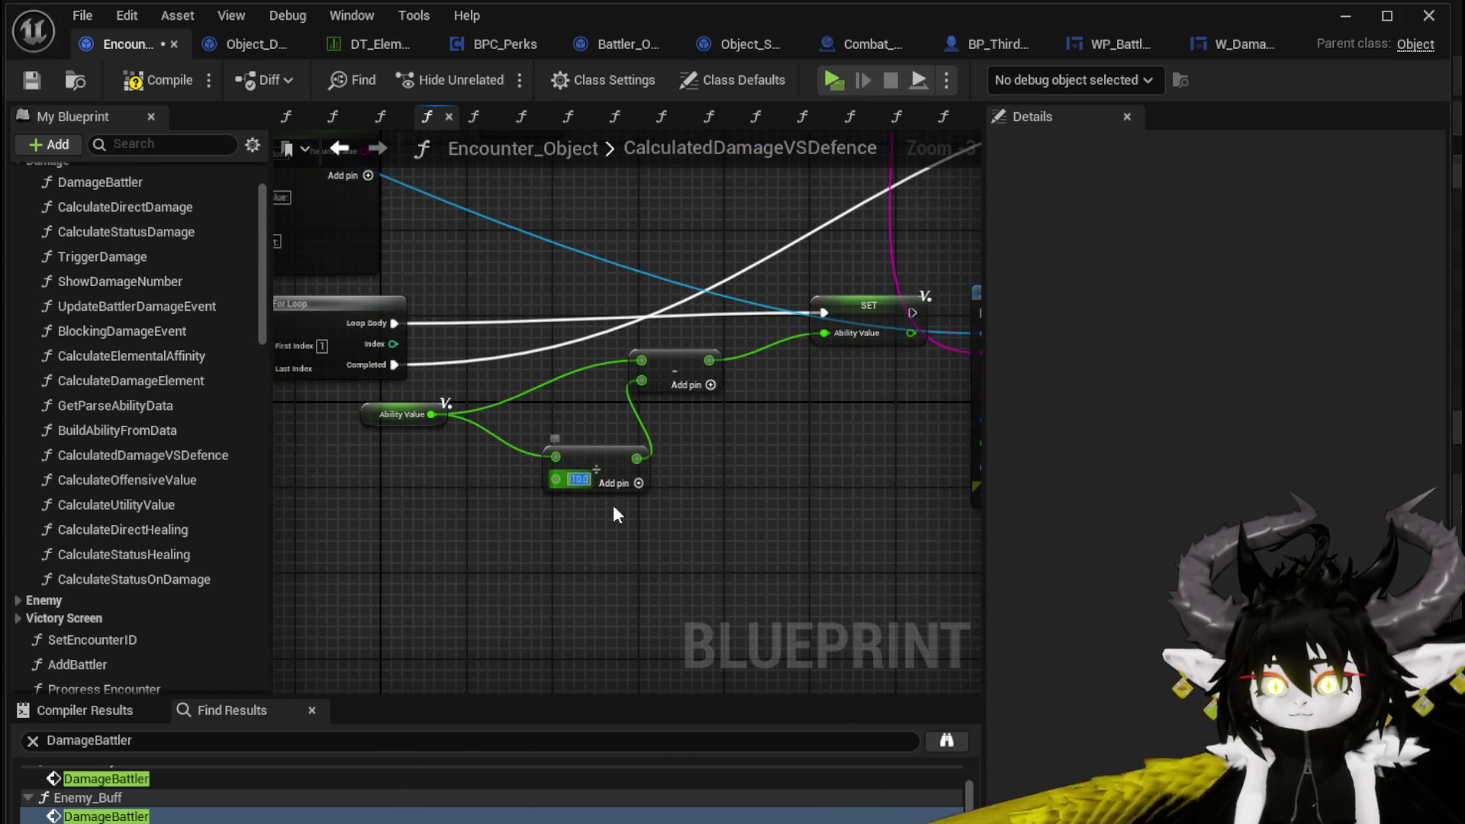
click(31, 83)
click(1341, 22)
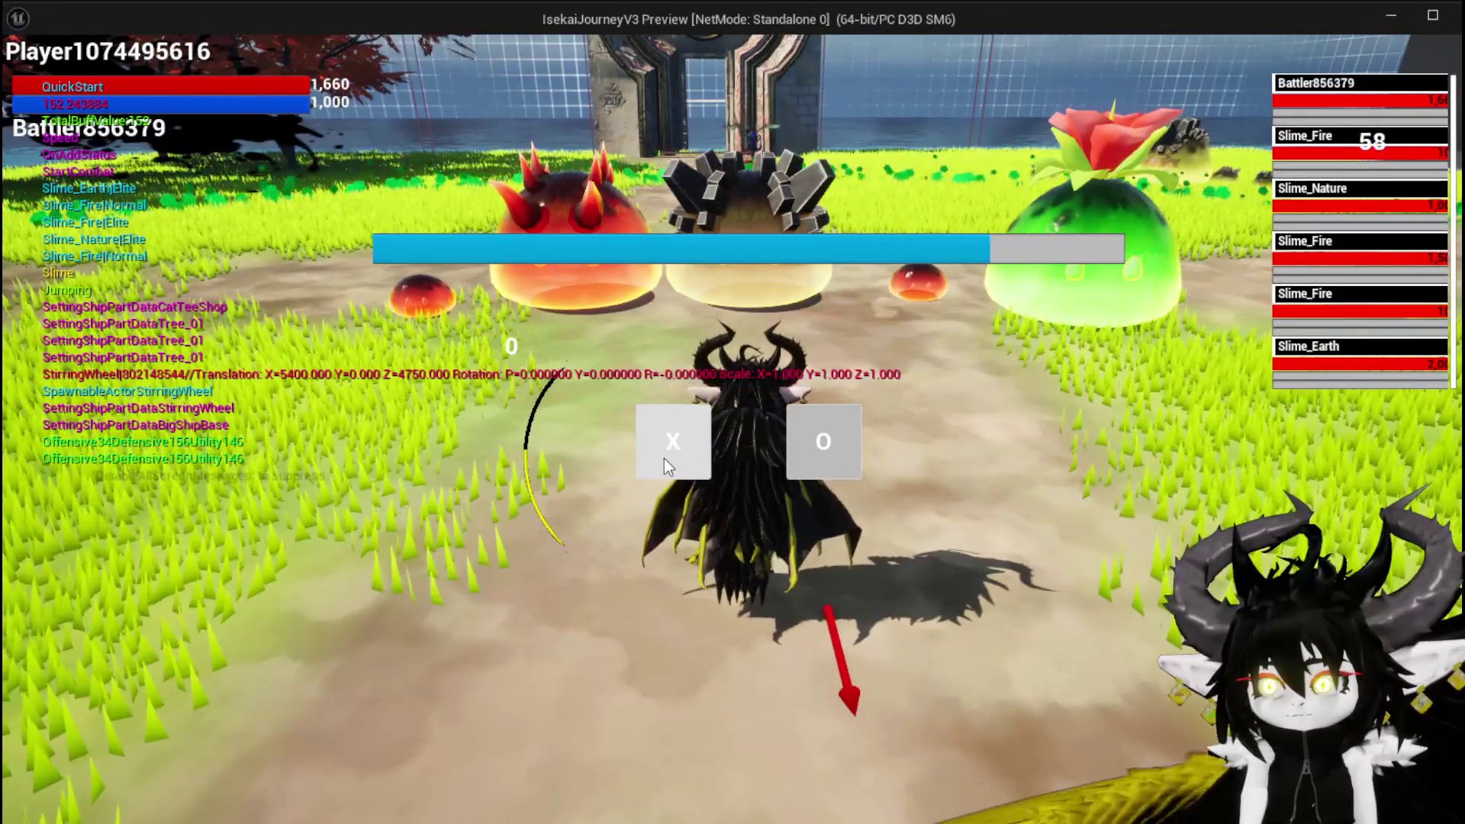
Step: Dismiss the prompt, cast Pillar for hits of 30 and 18, and stop the play test
click(664, 460)
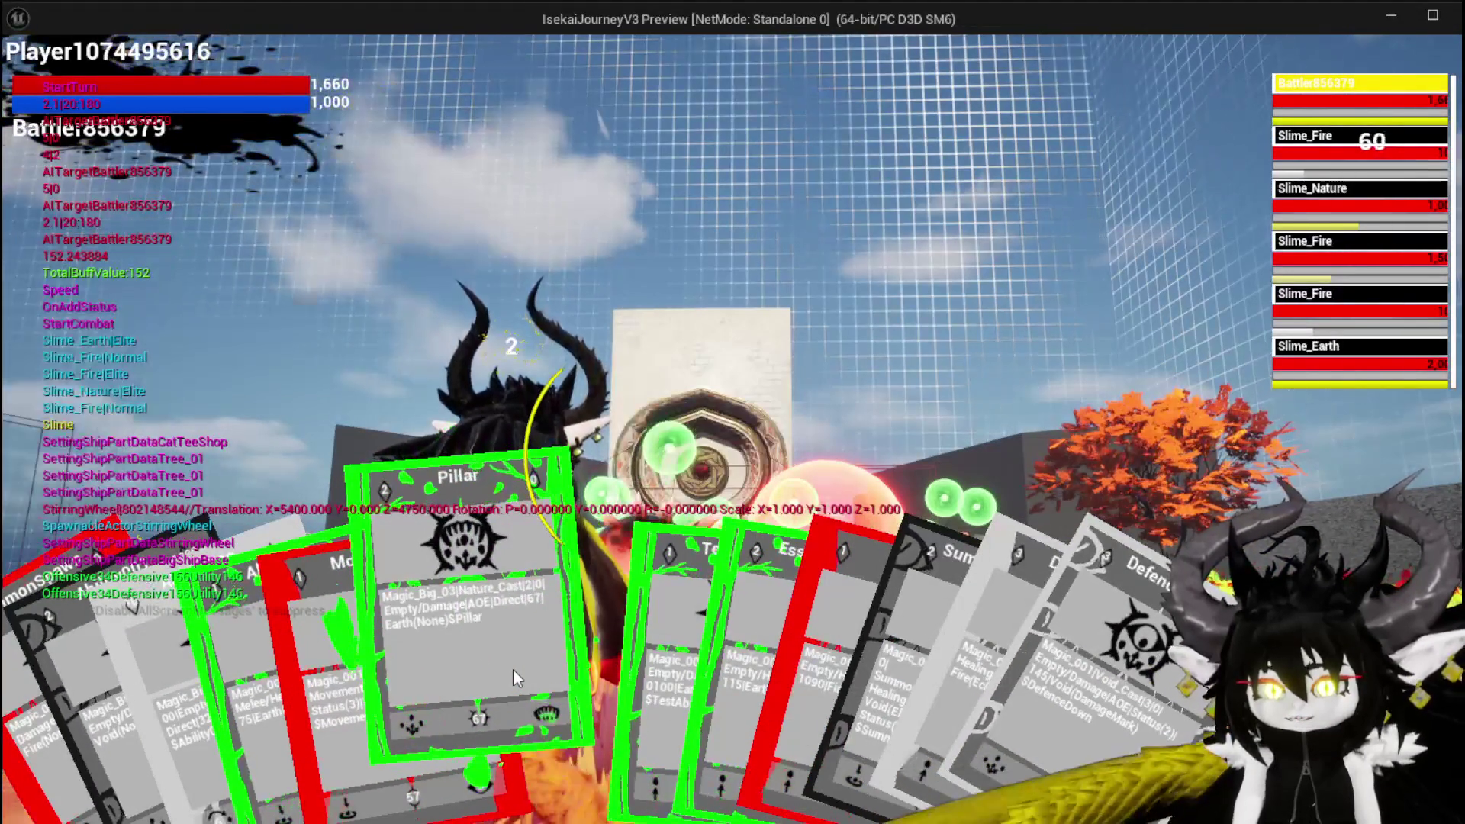
click(513, 671)
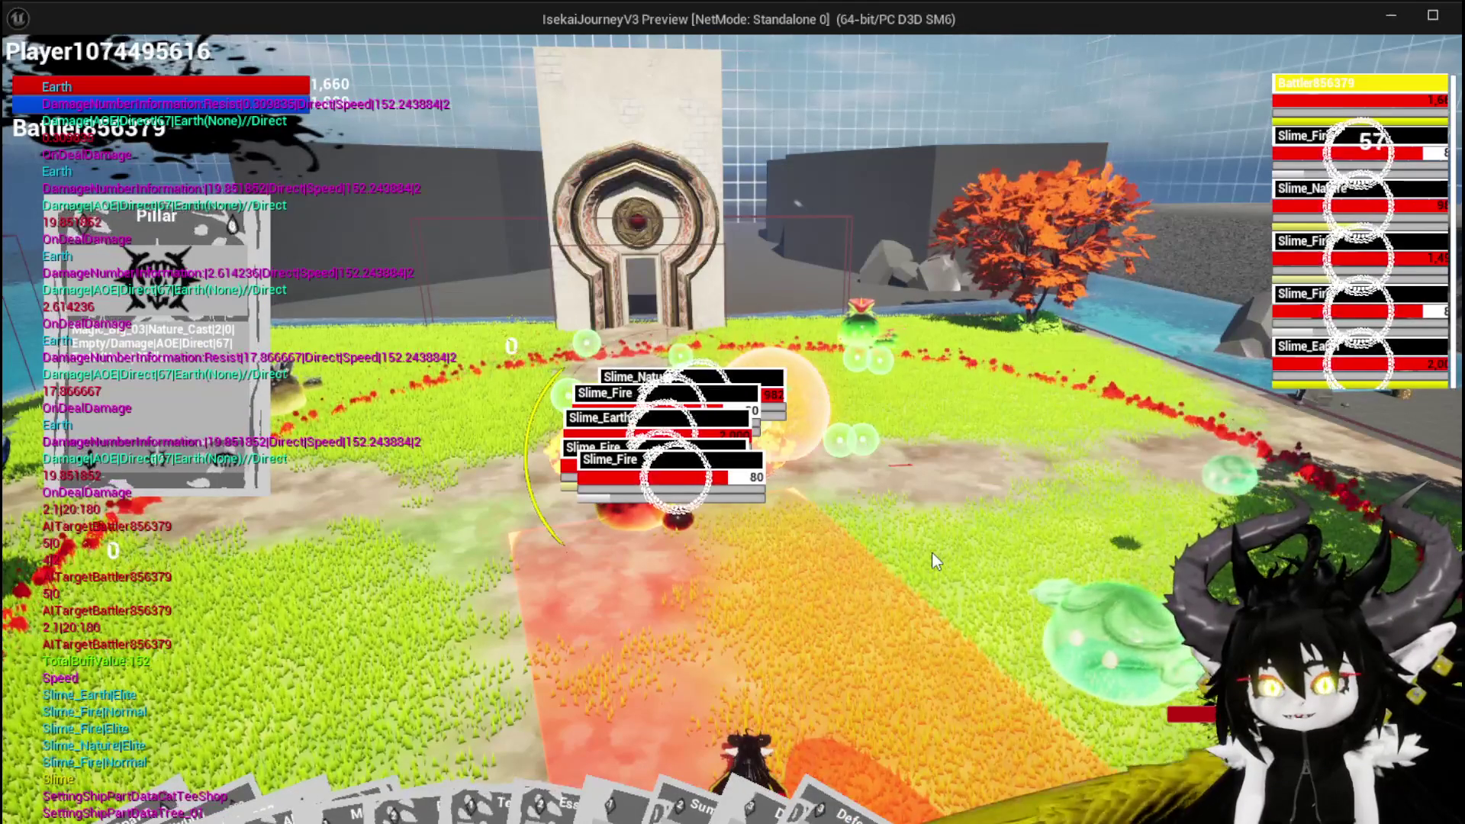
key(Escape)
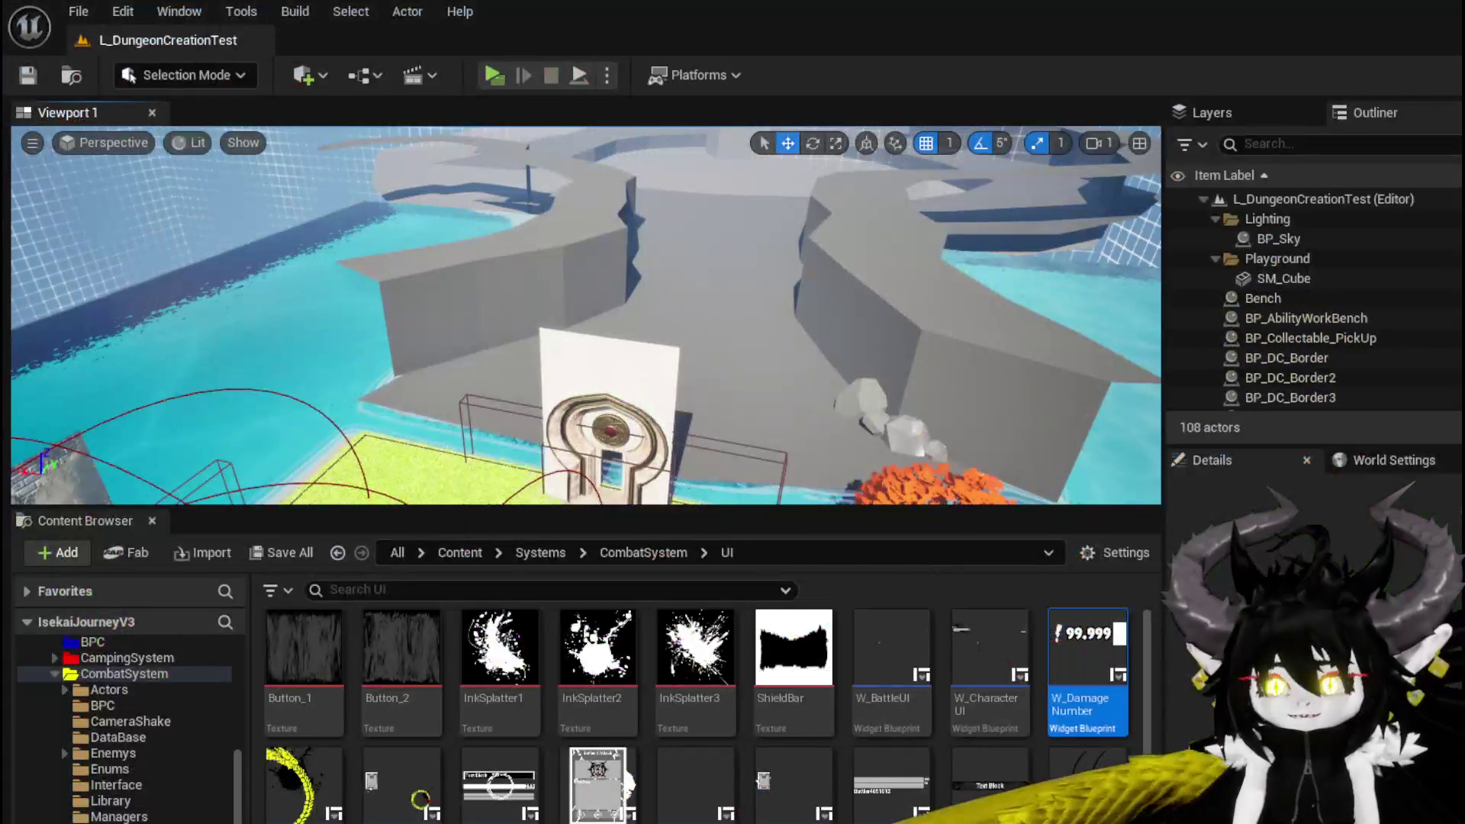
Step: Commit the 5.0 divisor, save Encounter_Object, and minimize its editor
click(27, 75)
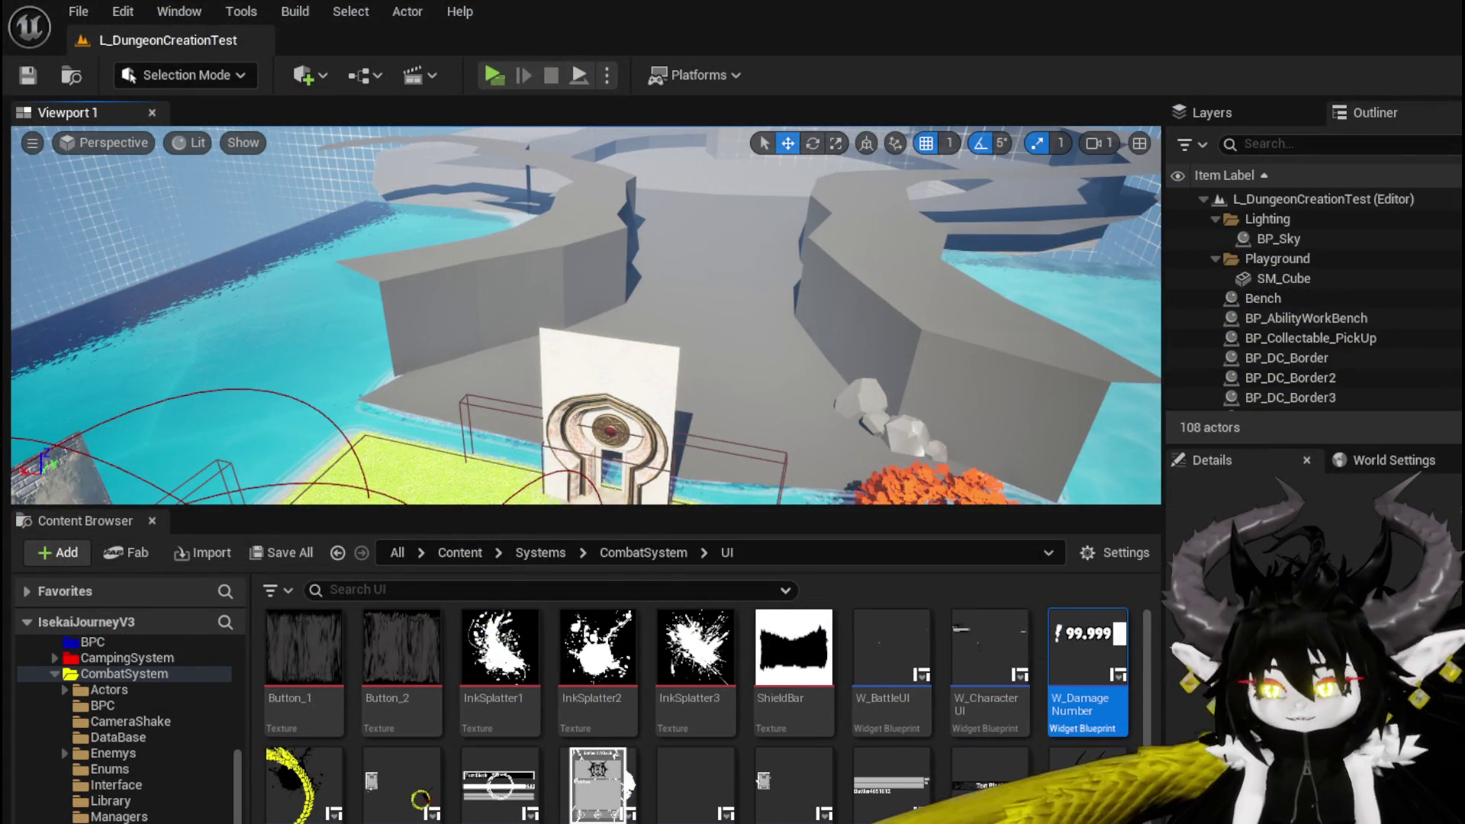
key(alt+Tab)
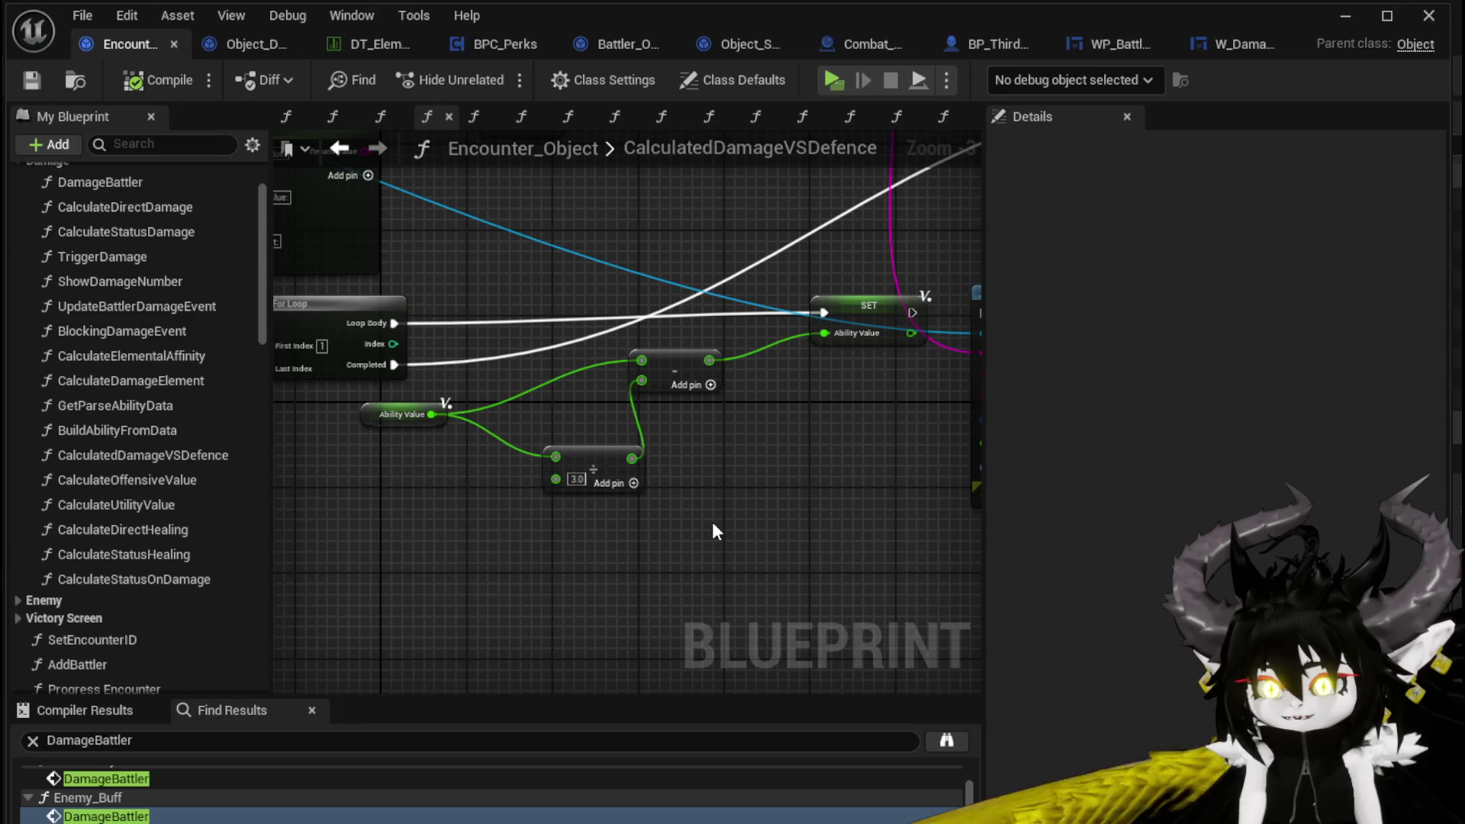
click(679, 553)
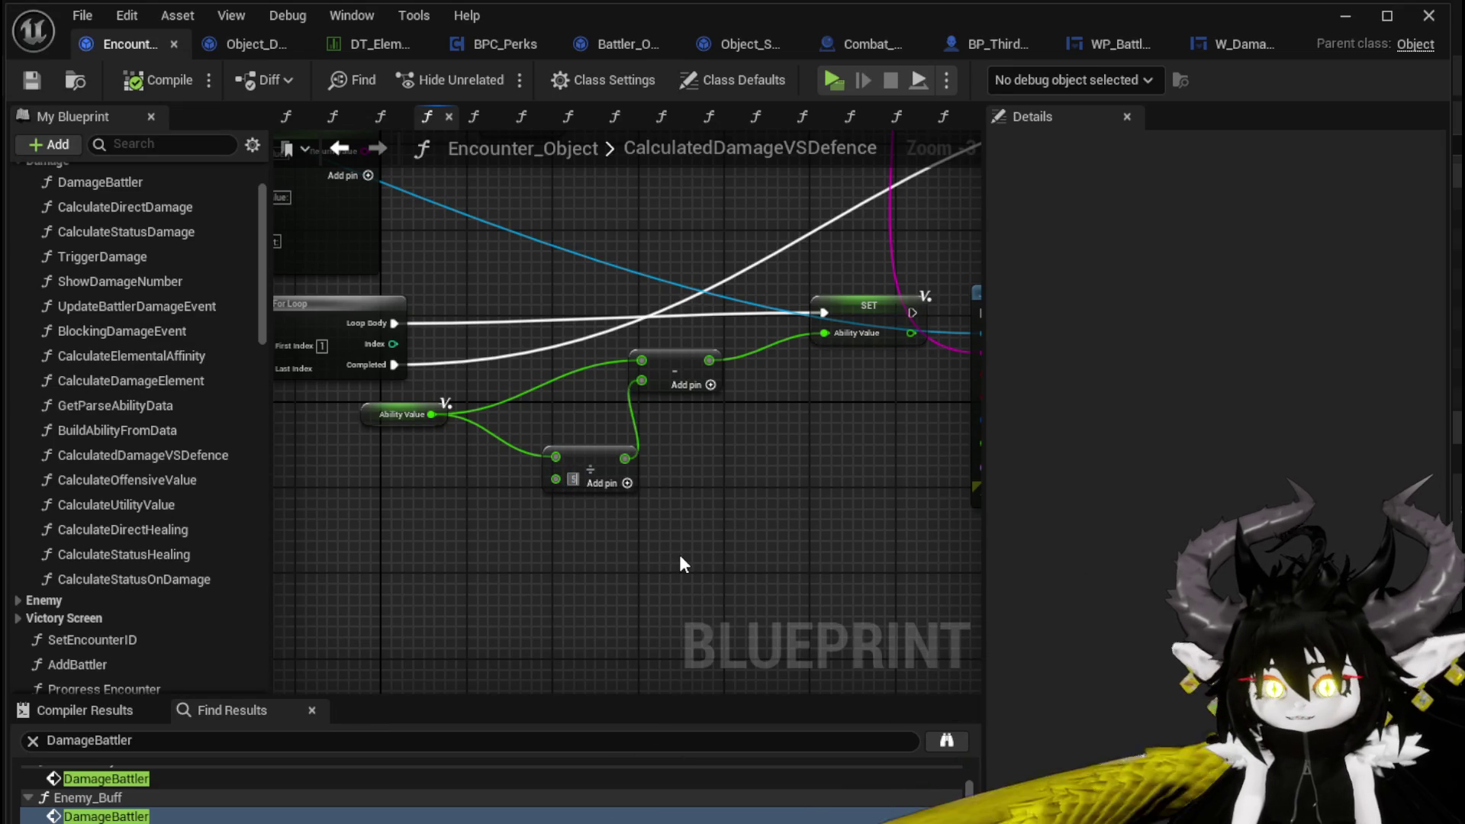
text(5)
scroll(520, 296, down, 1)
drag(719, 617, 763, 628)
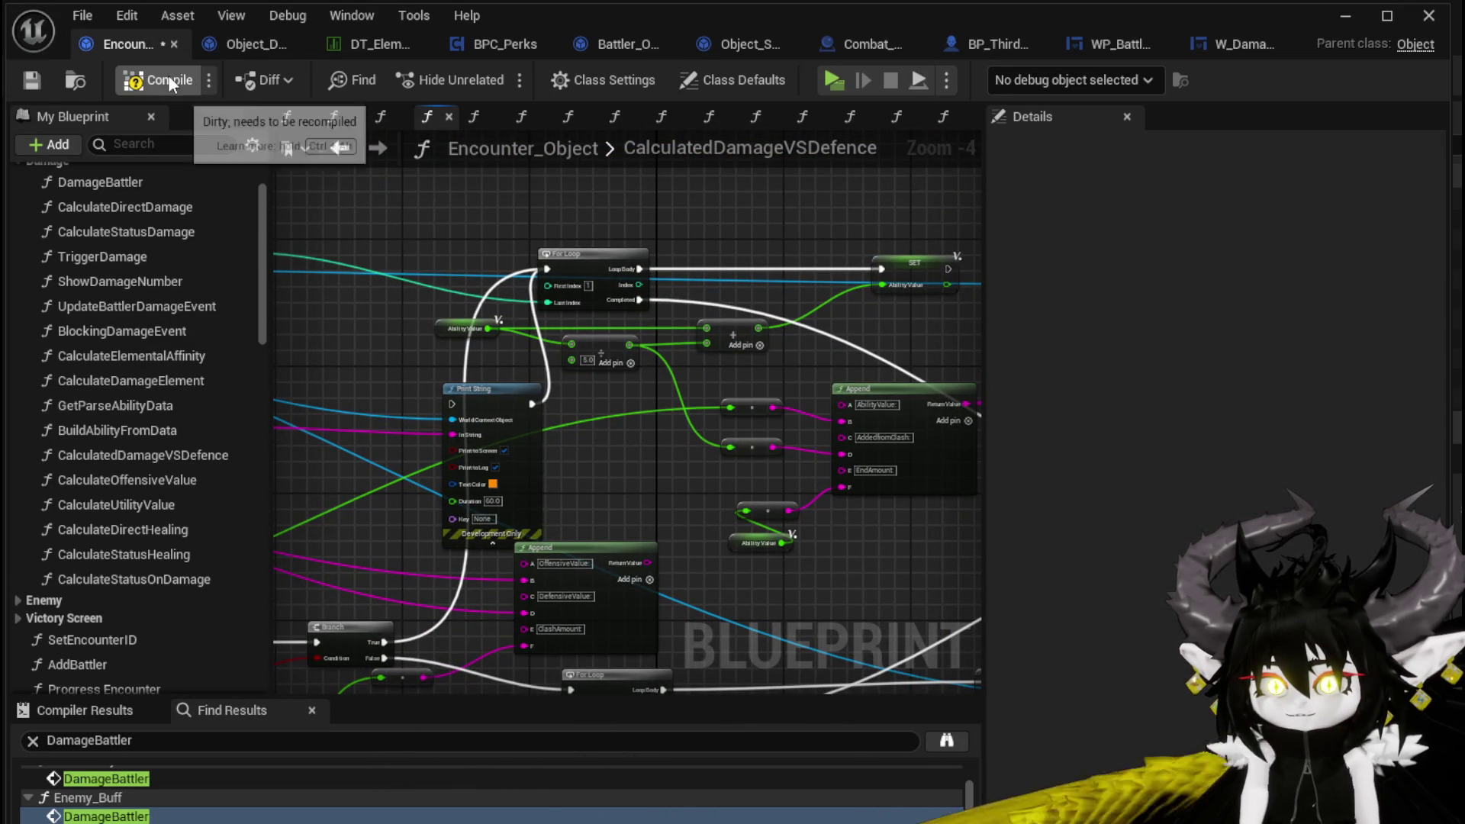
click(43, 81)
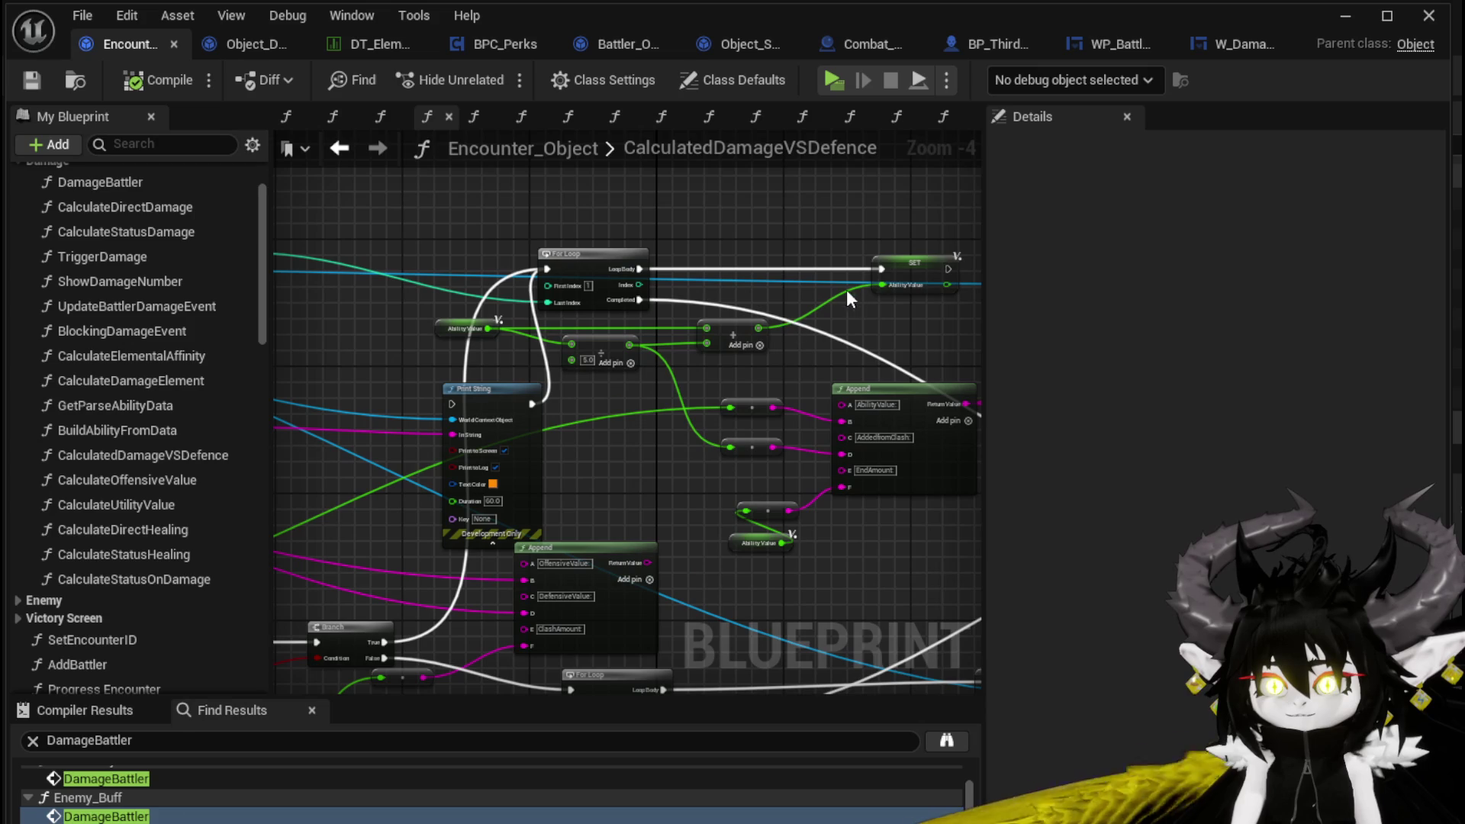
click(1344, 16)
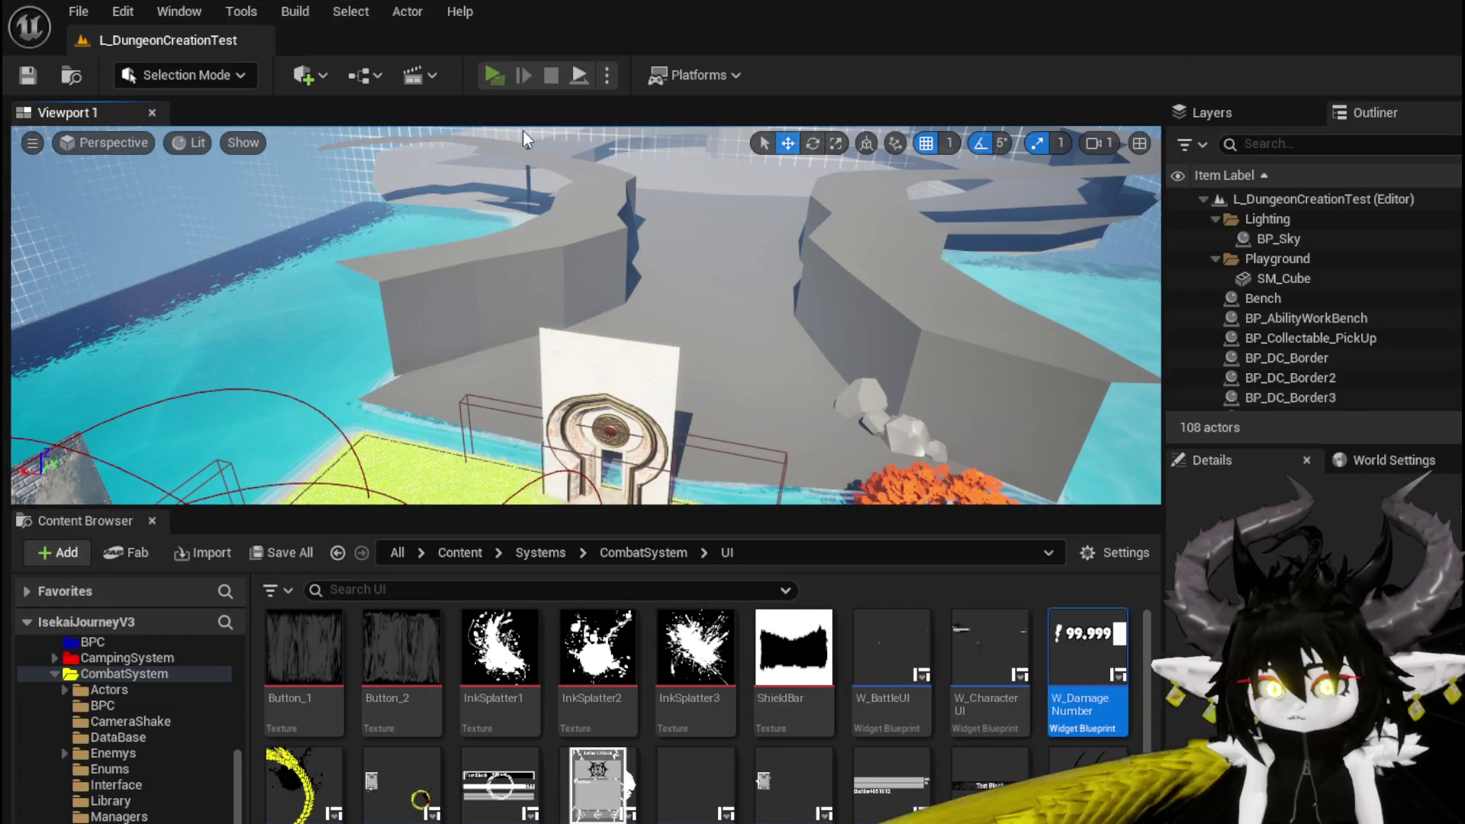
Step: Play-test the Pillar card on the slimes for hits of about 11, 31 and 34, then stop
key(alt+p)
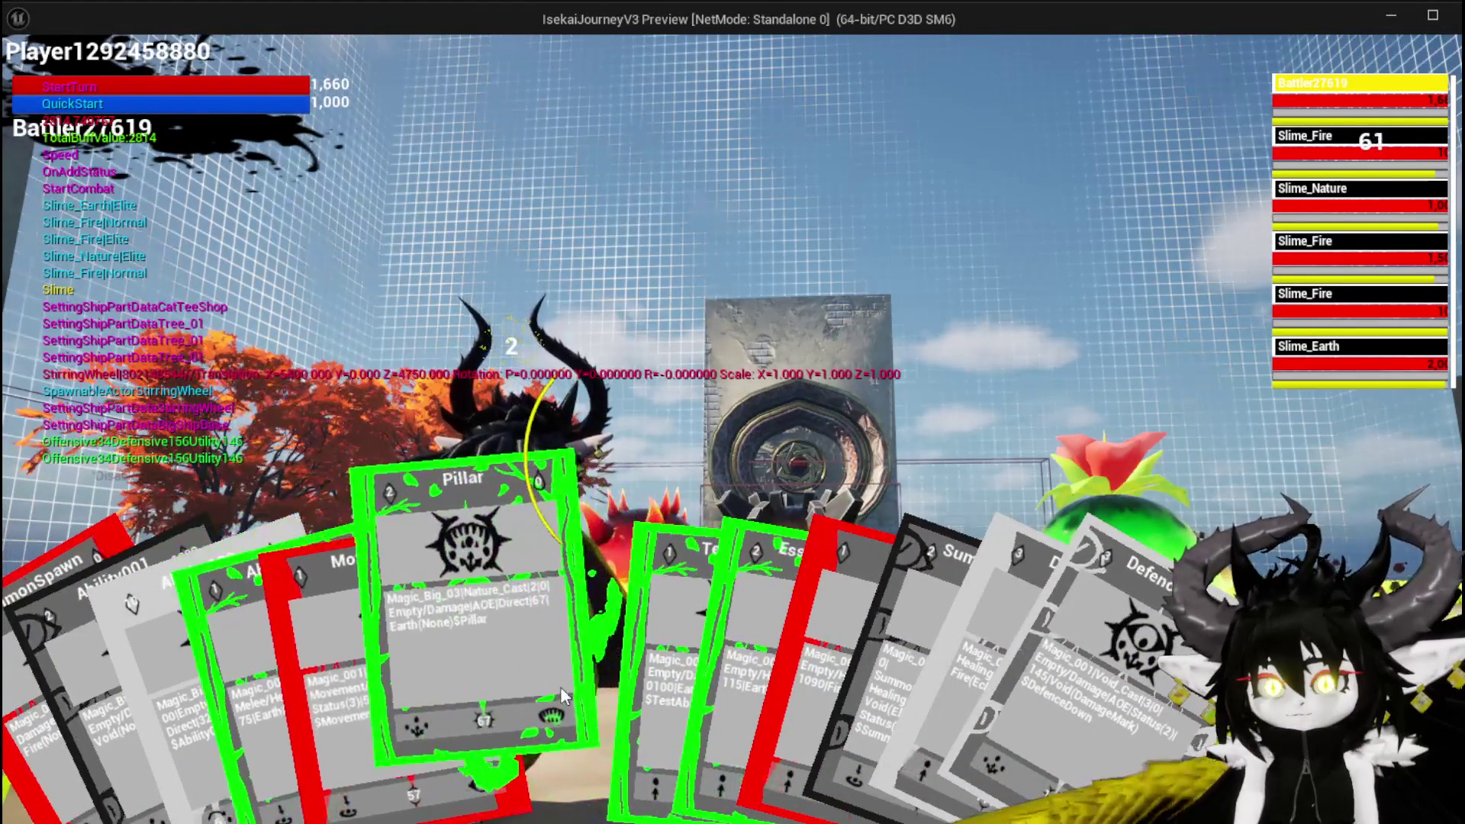
click(556, 685)
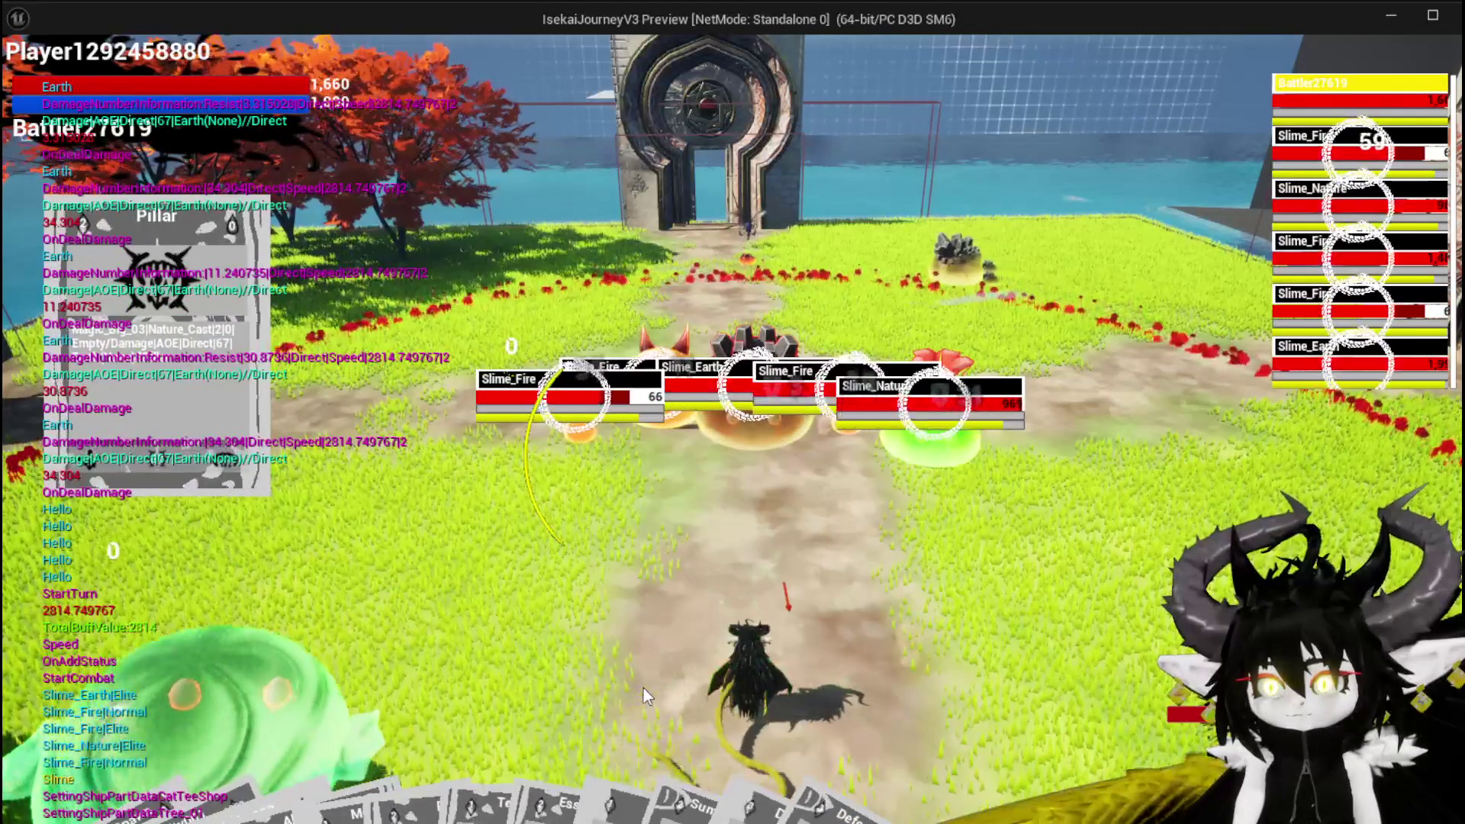
key(Escape)
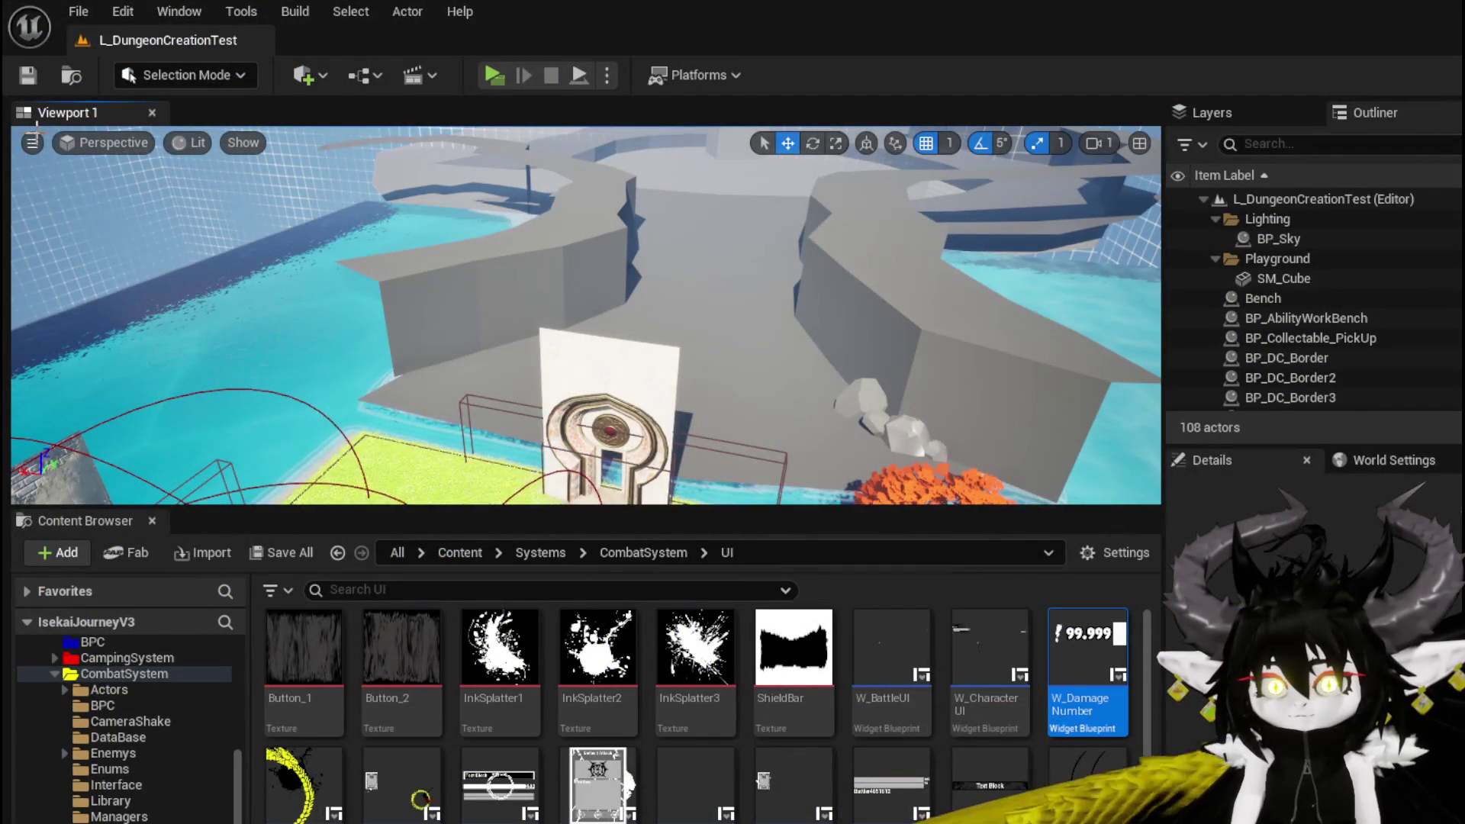
Step: Save the level and change the CalculatedDamageVSDefence Divide node's 5.0 divisor in Encounter_Object
click(27, 82)
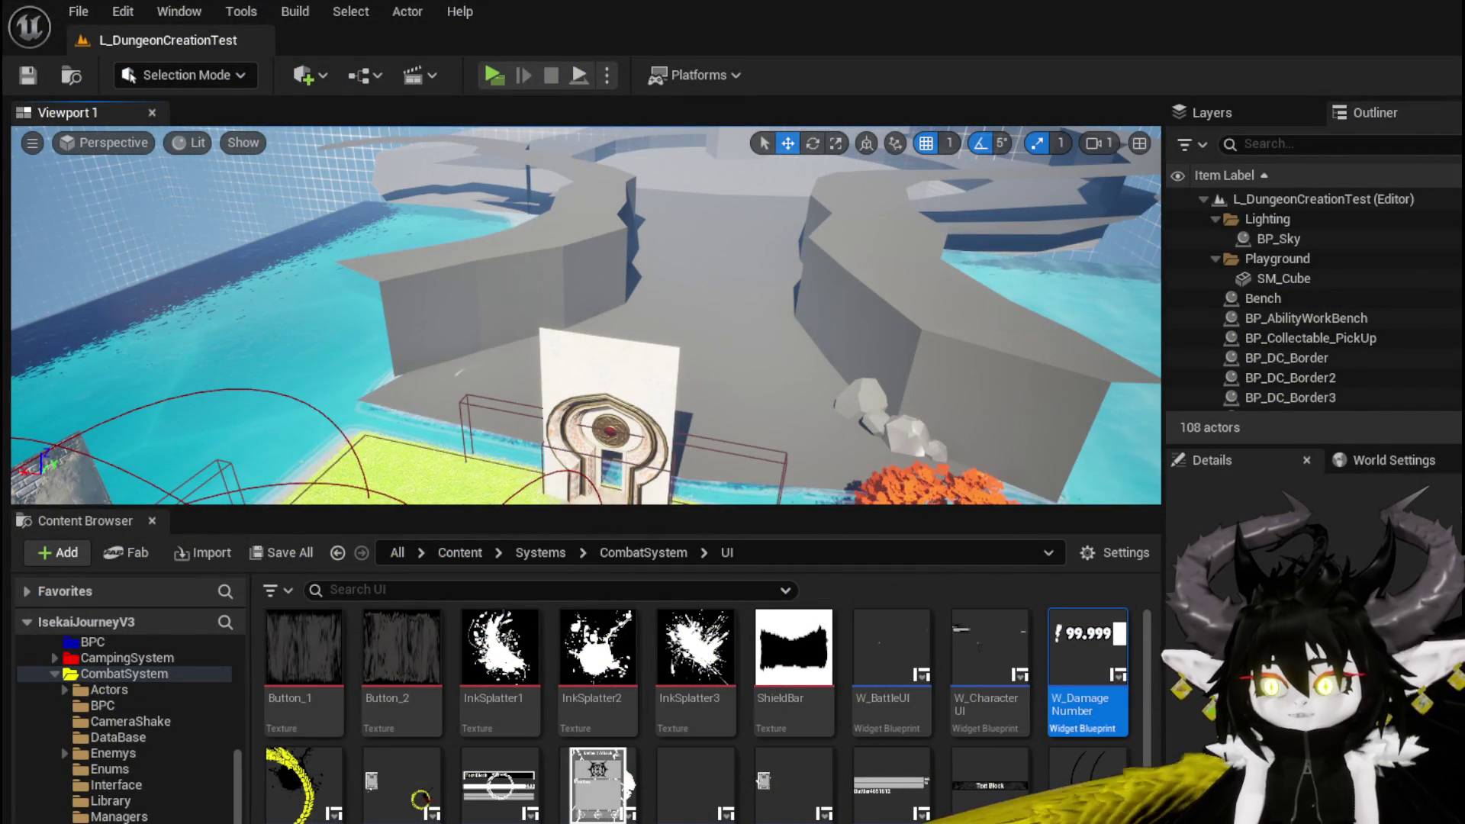
key(alt+Tab)
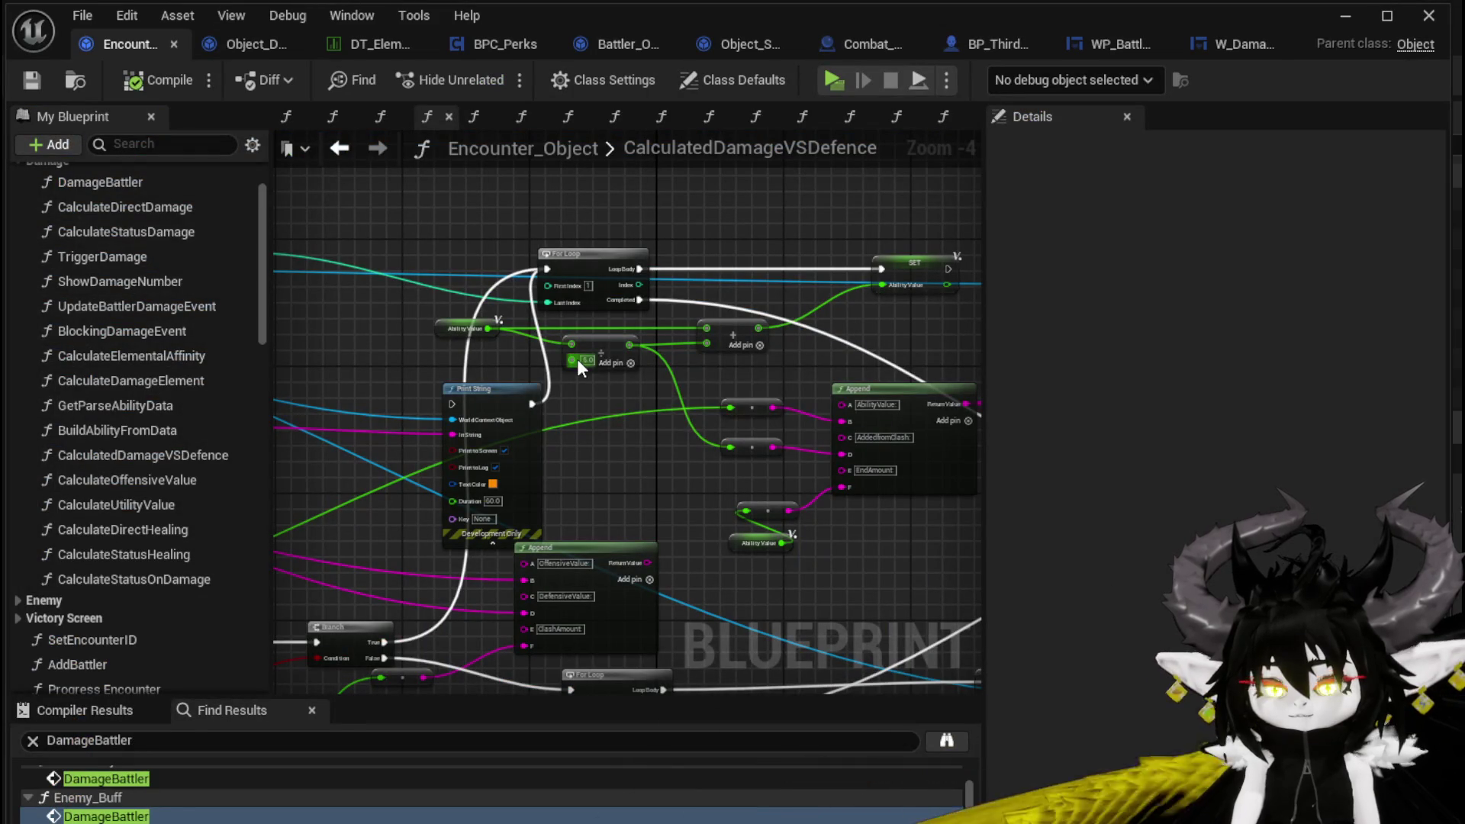
click(579, 360)
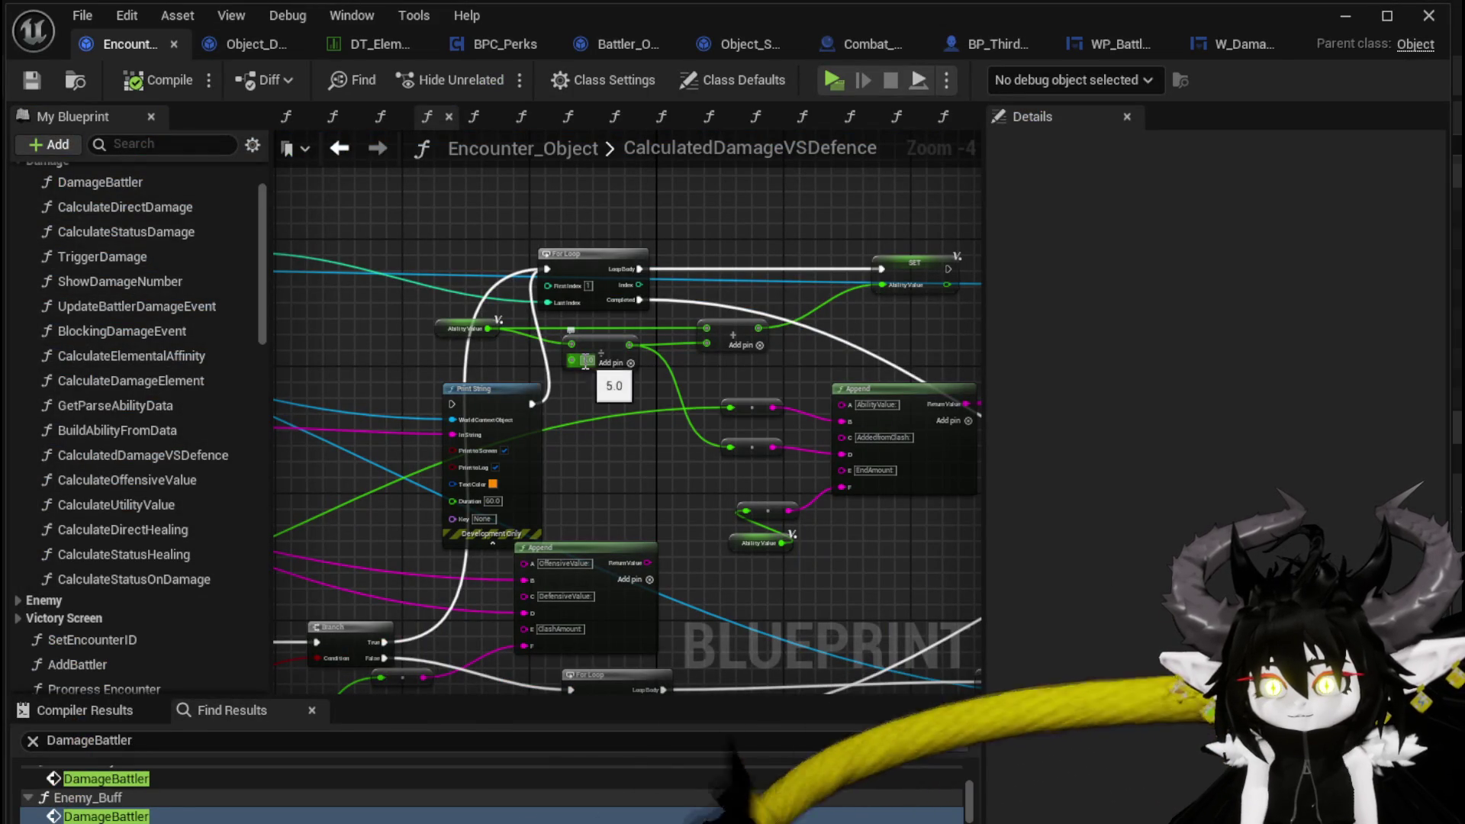
click(626, 431)
drag(652, 464, 618, 319)
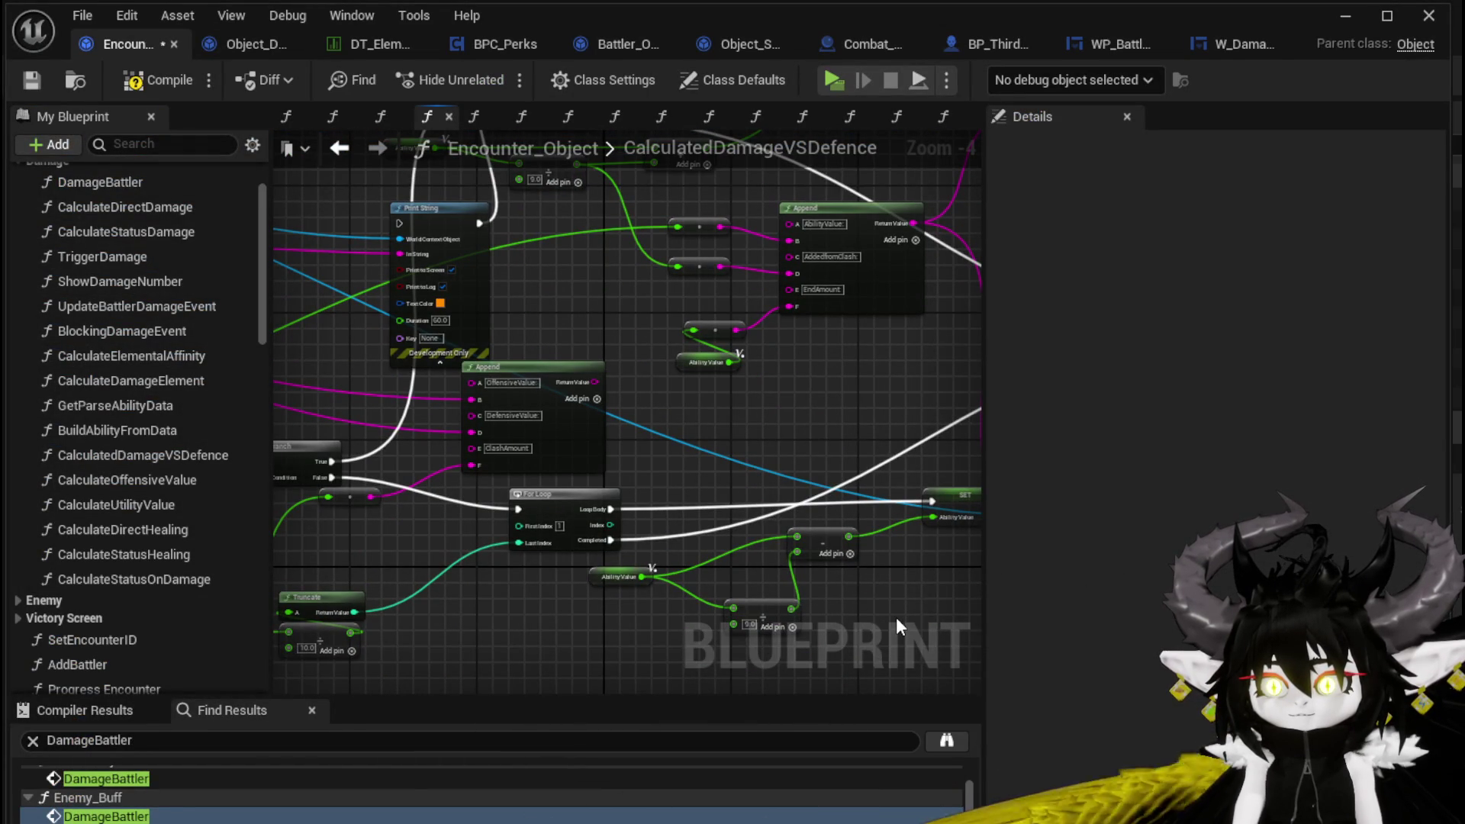
Step: Save the Encounter_Object blueprint and start another play test
click(40, 81)
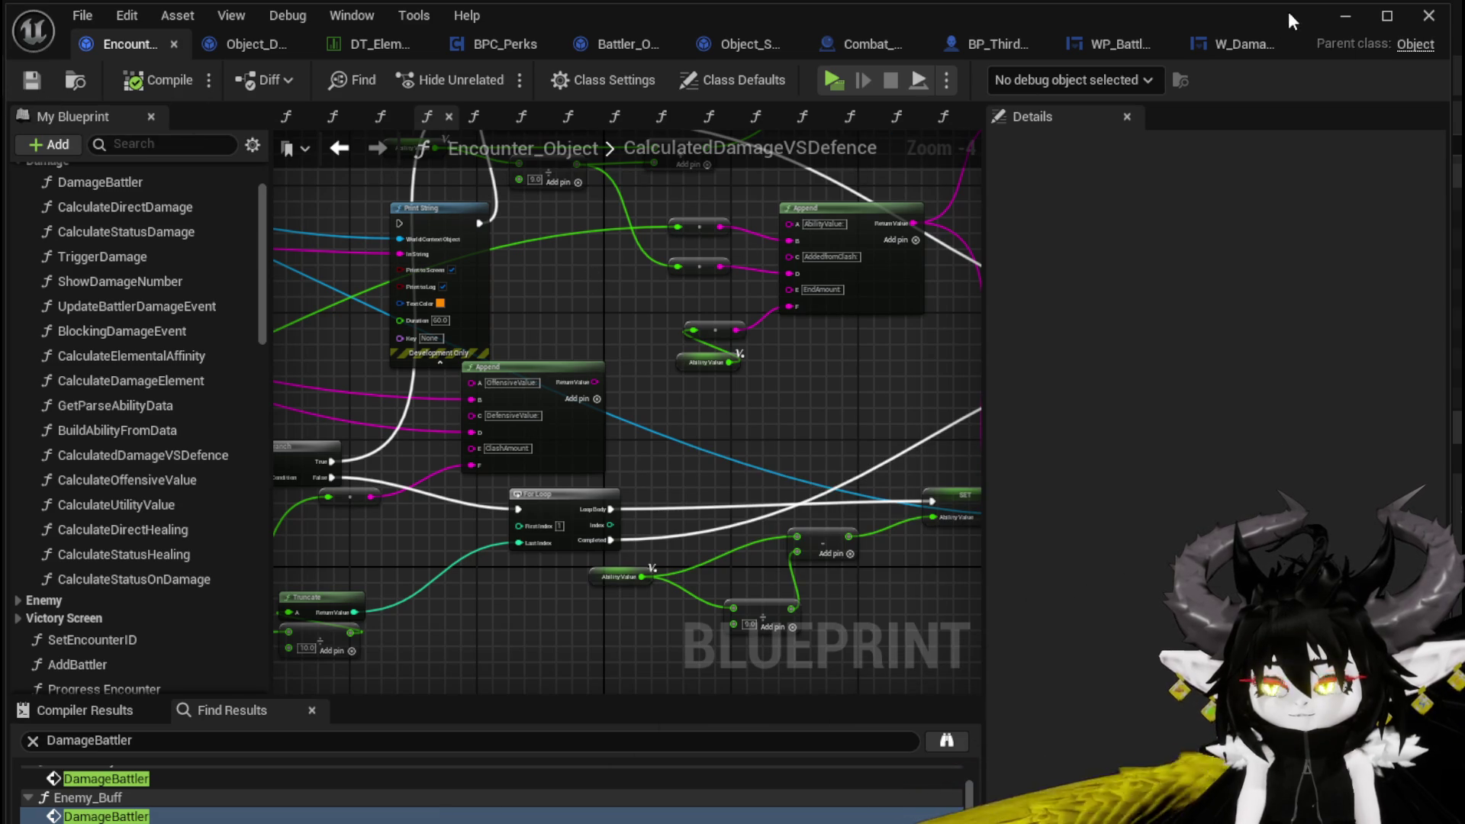
click(1346, 18)
click(497, 76)
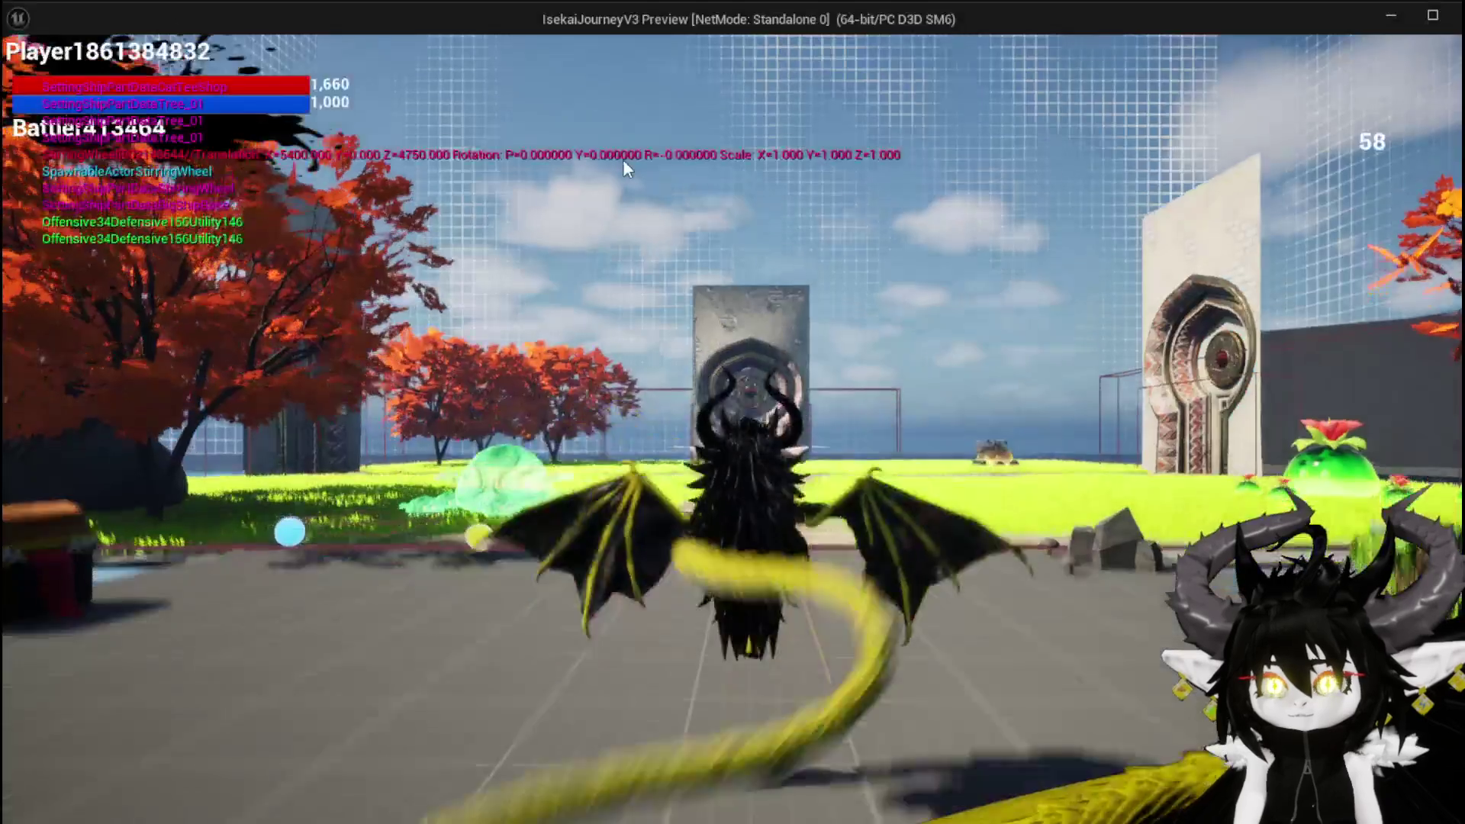
Step: Equip the Iron_Head helmet from the in-game inventory, raising Offensive to 422
key(Tab)
click(84, 51)
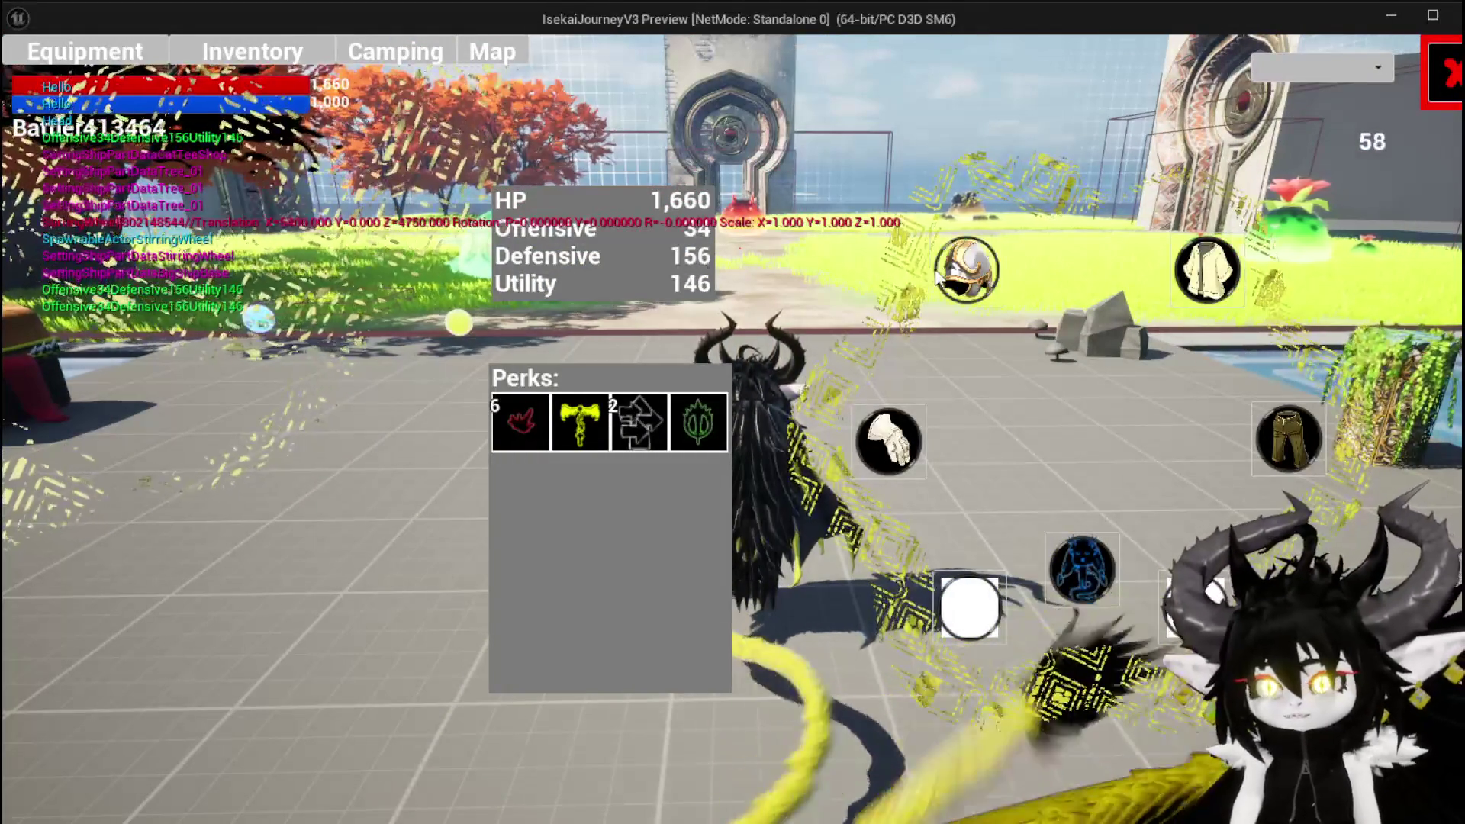
click(950, 278)
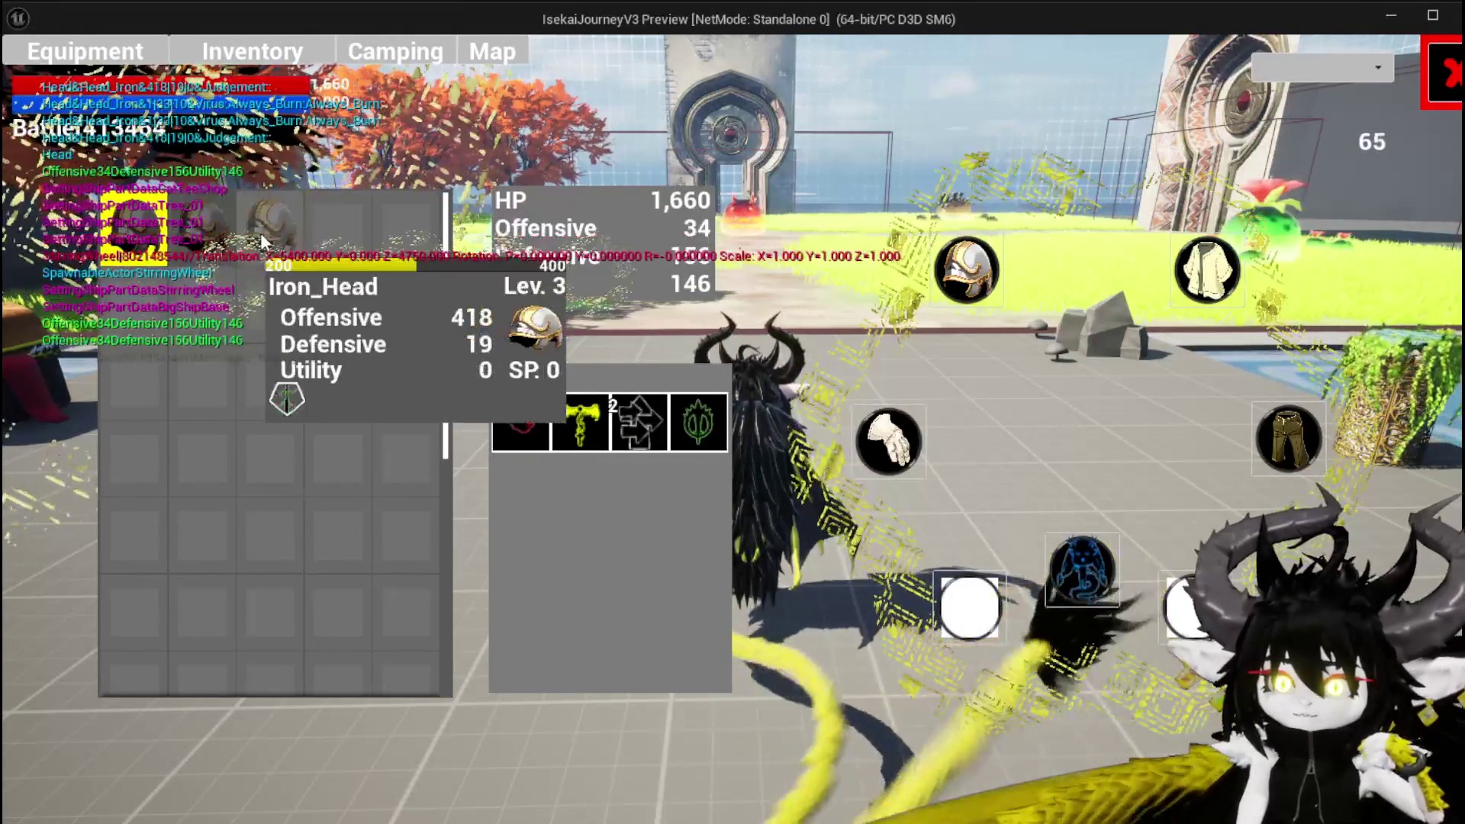
click(261, 241)
click(633, 255)
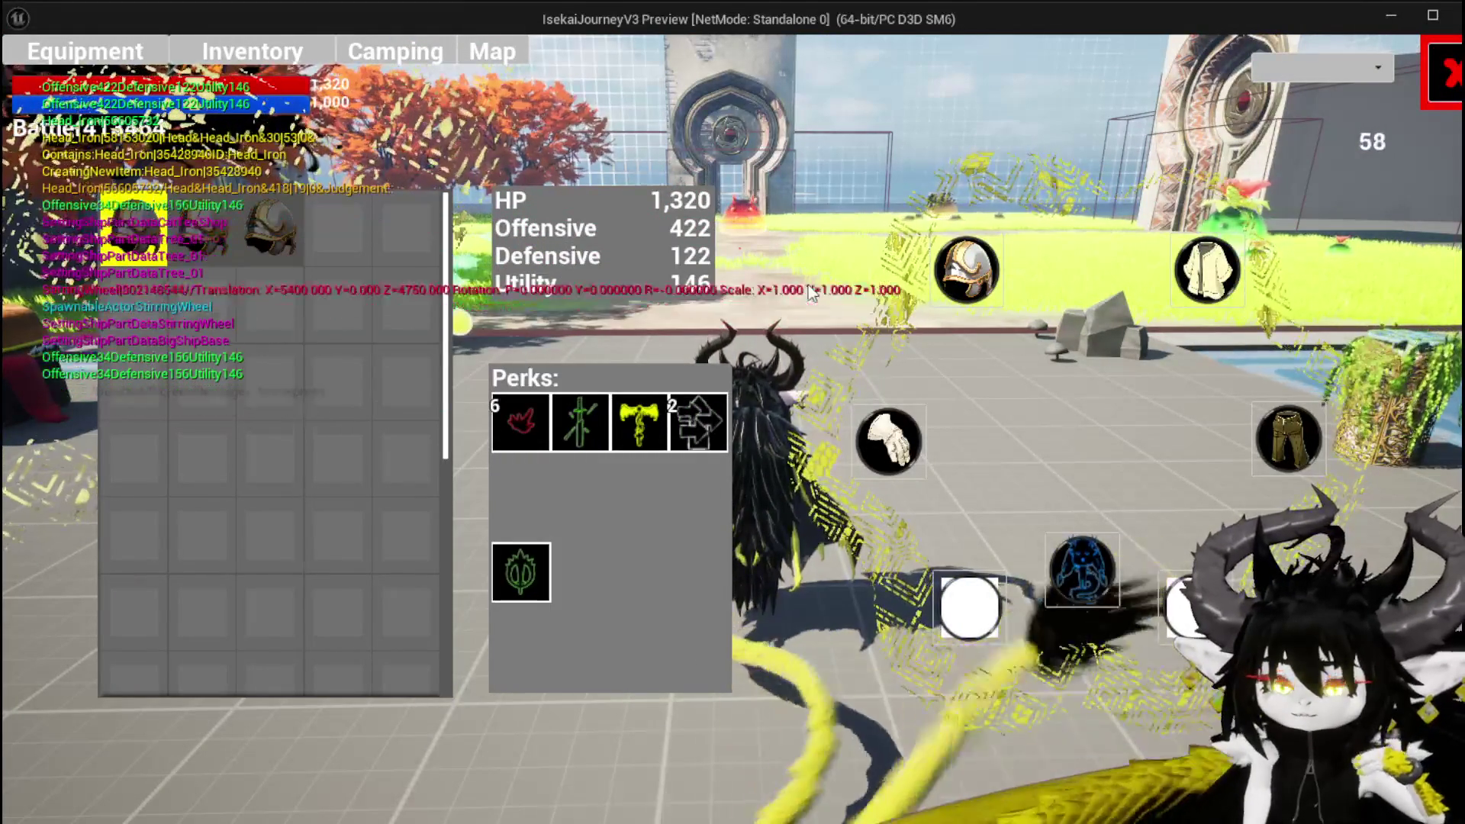
click(1421, 67)
Step: Play the Pillar card on the slimes for hits of 2,409, 2,168, 1,422 and 756, then end the preview
key(Escape)
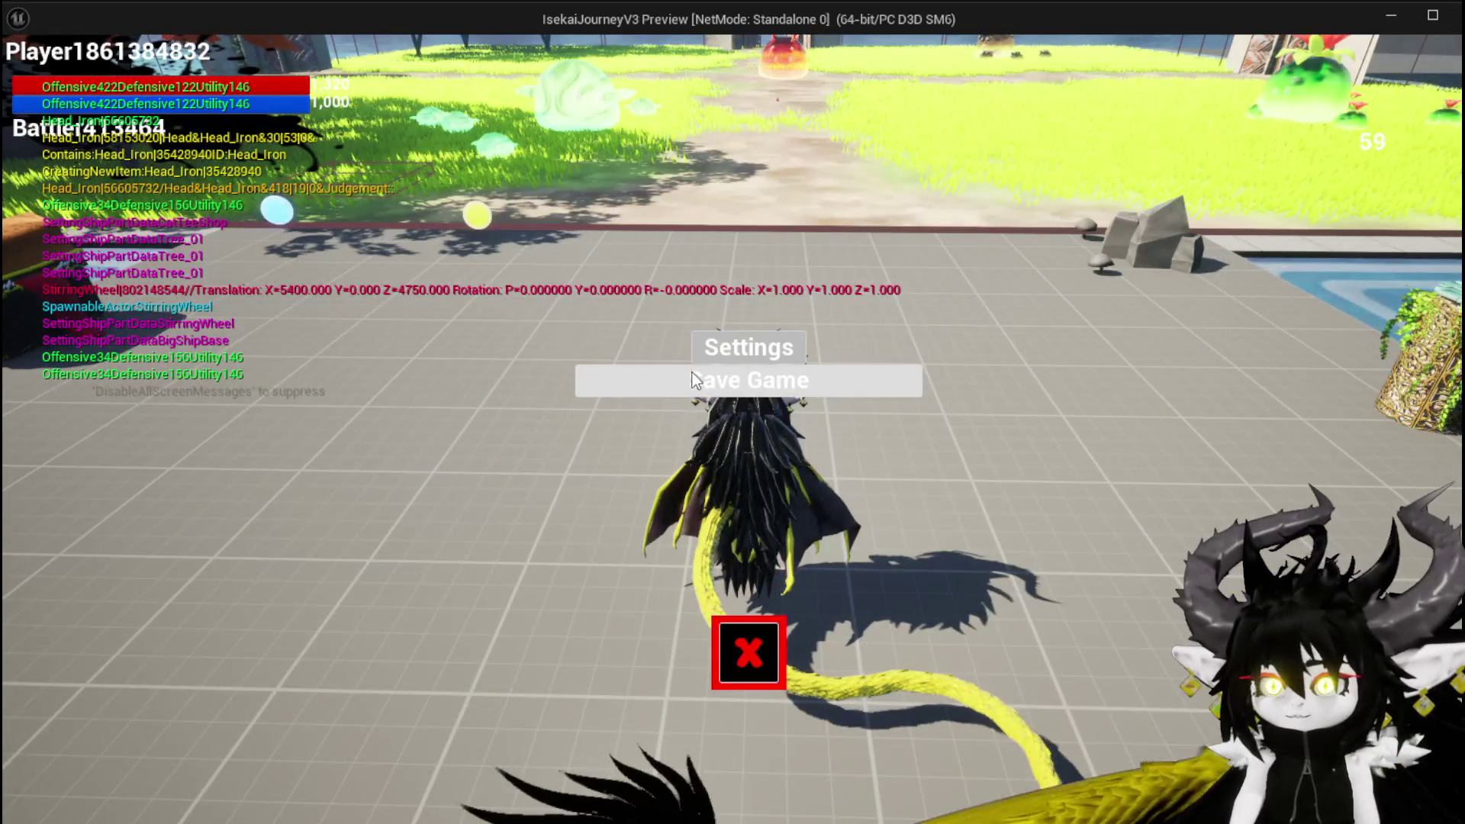
click(748, 652)
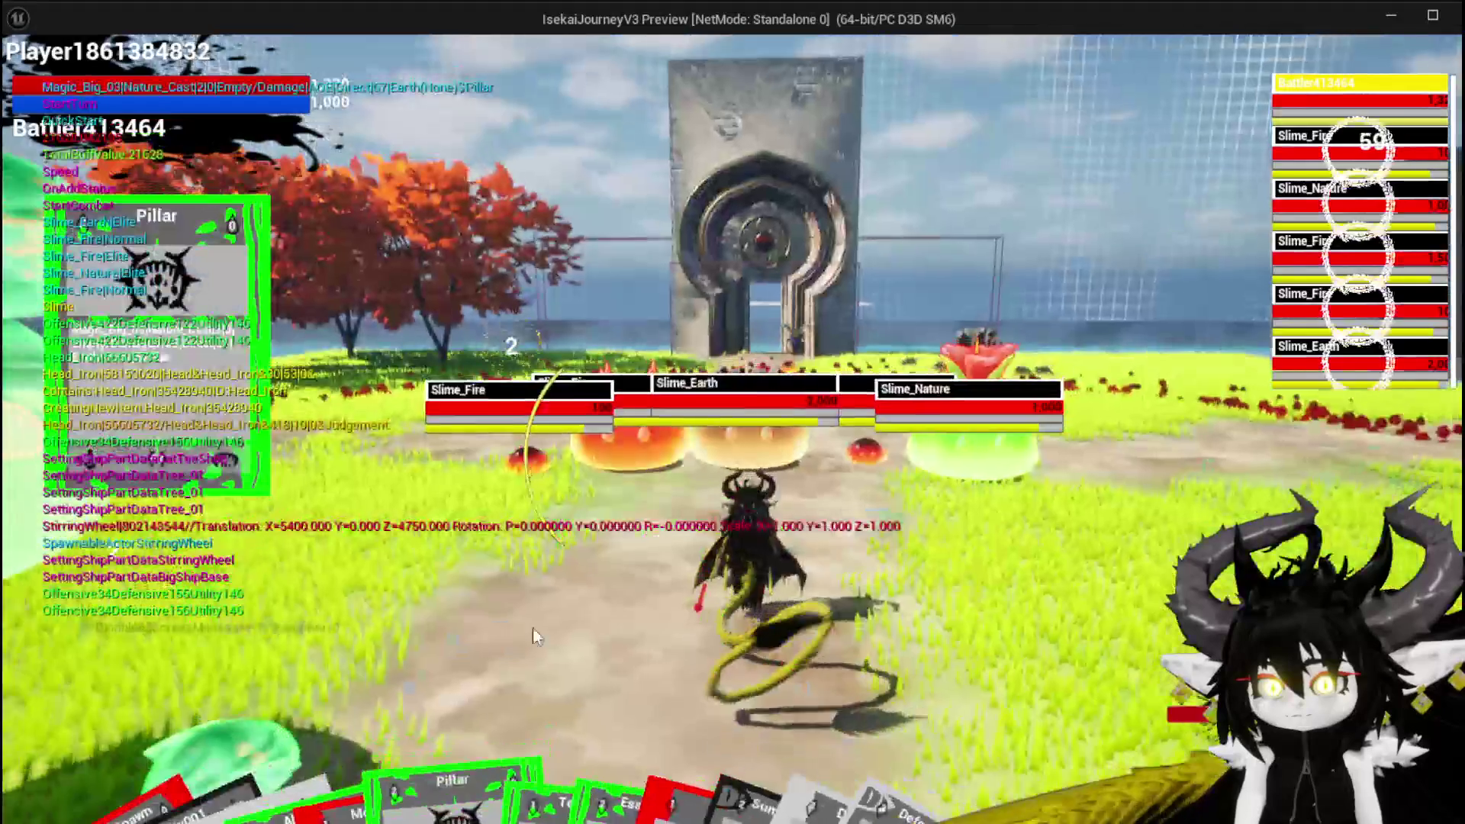
click(498, 629)
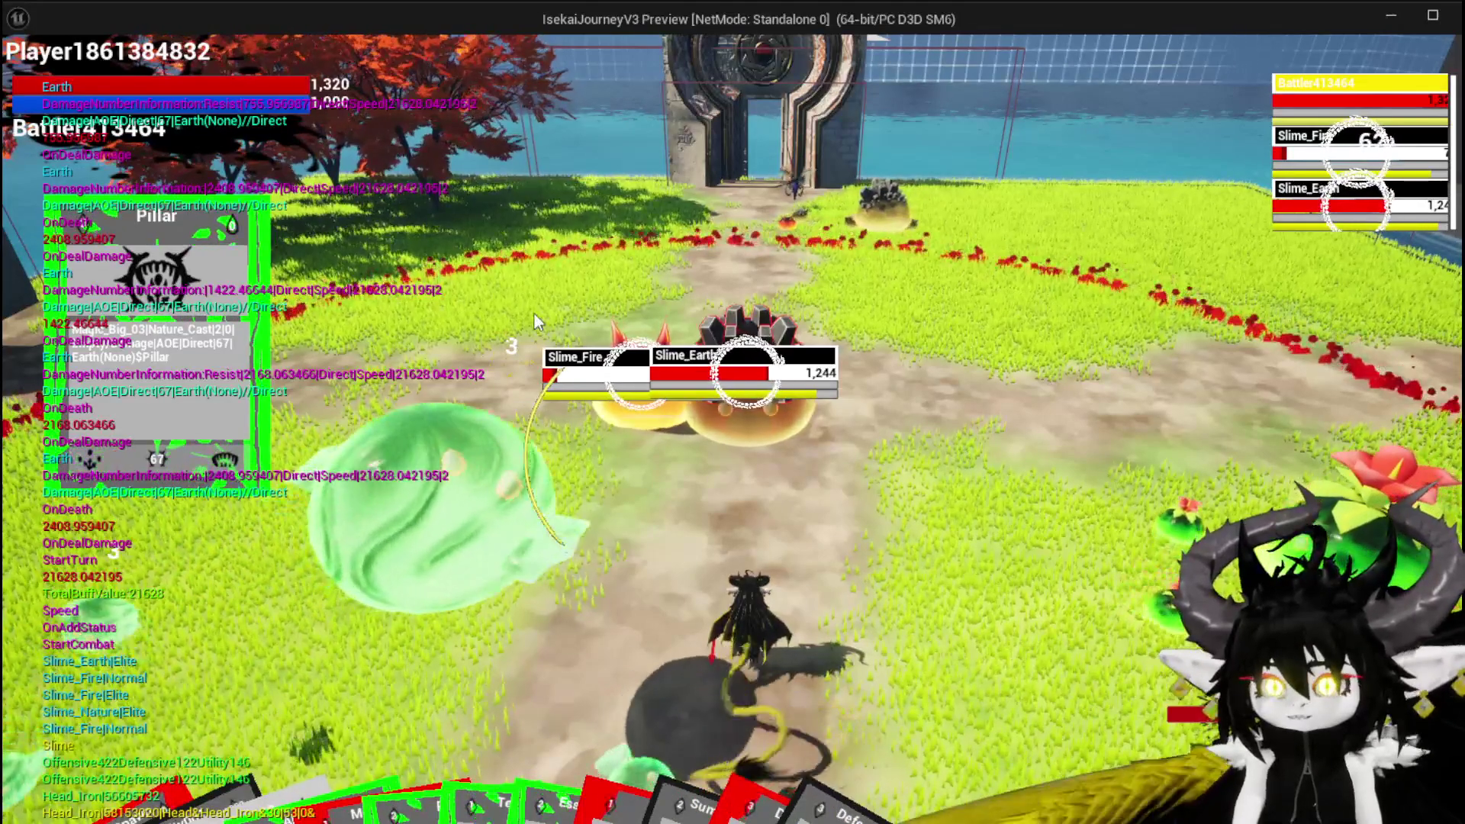
key(Escape)
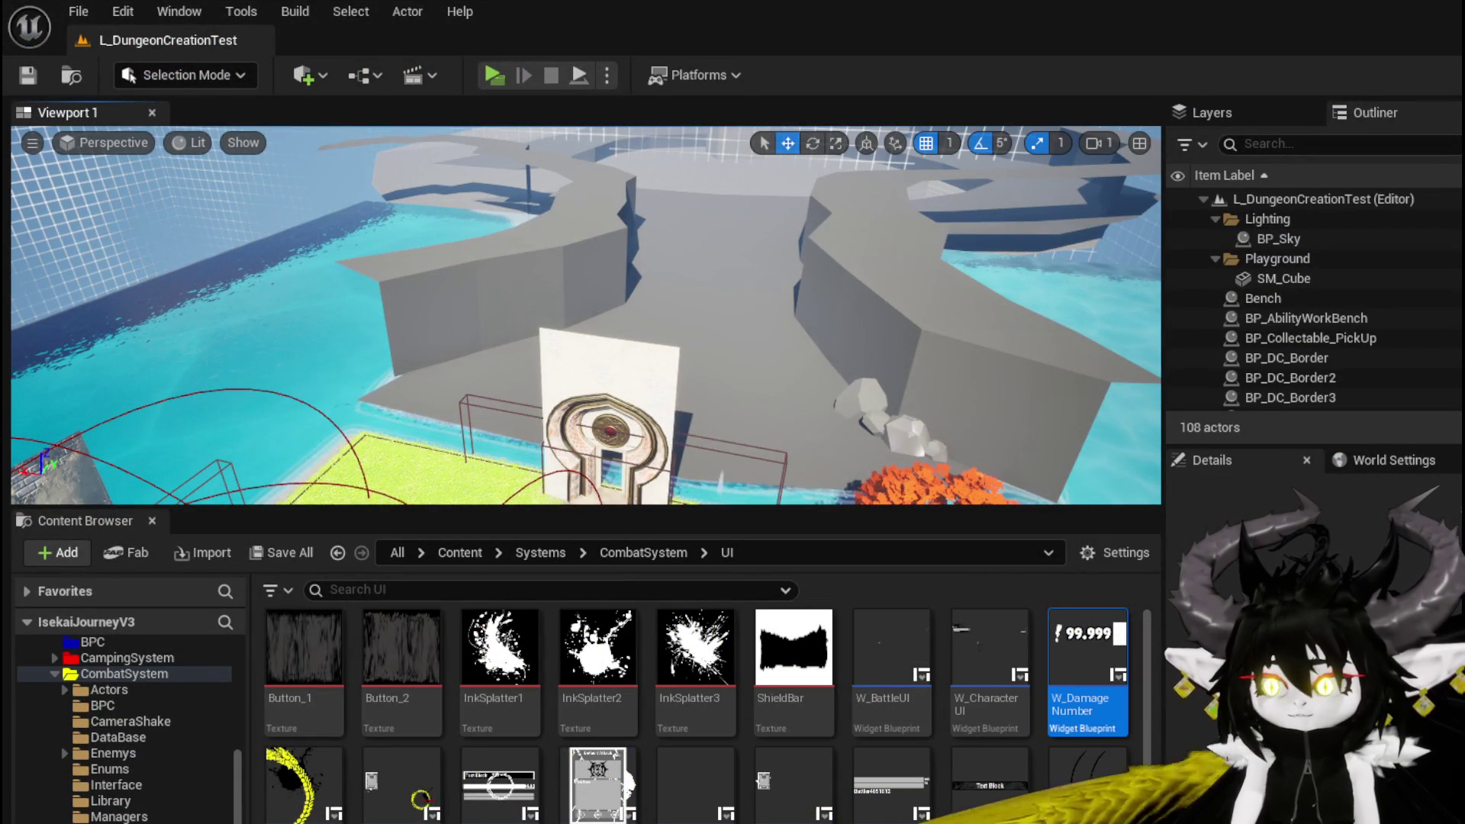
Step: Look over the For Loop and lower-loop nodes in CalculatedDamageVSDefence, then start a new play test
key(alt+Tab)
drag(560, 349, 528, 303)
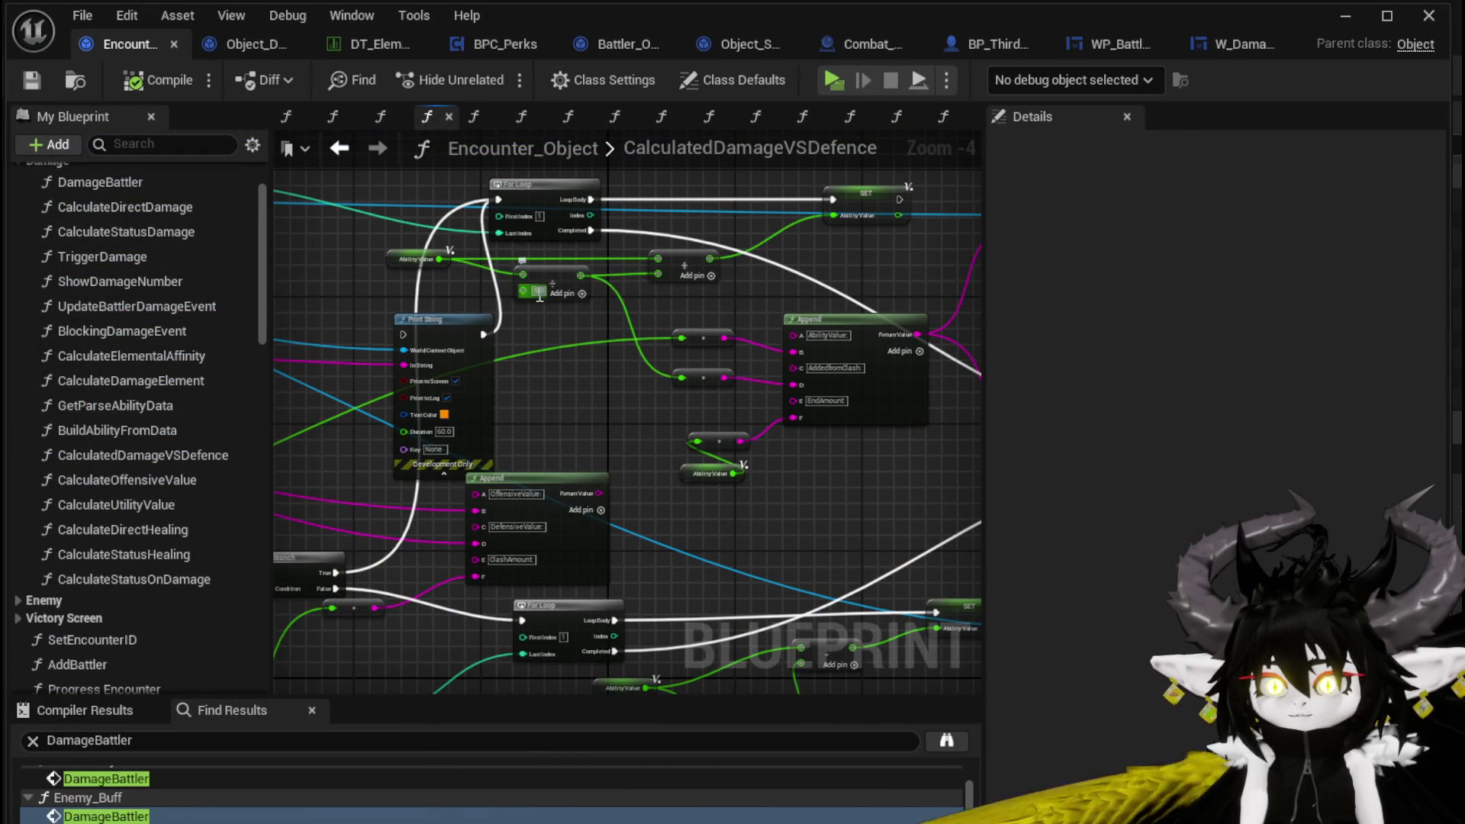
drag(662, 463, 618, 340)
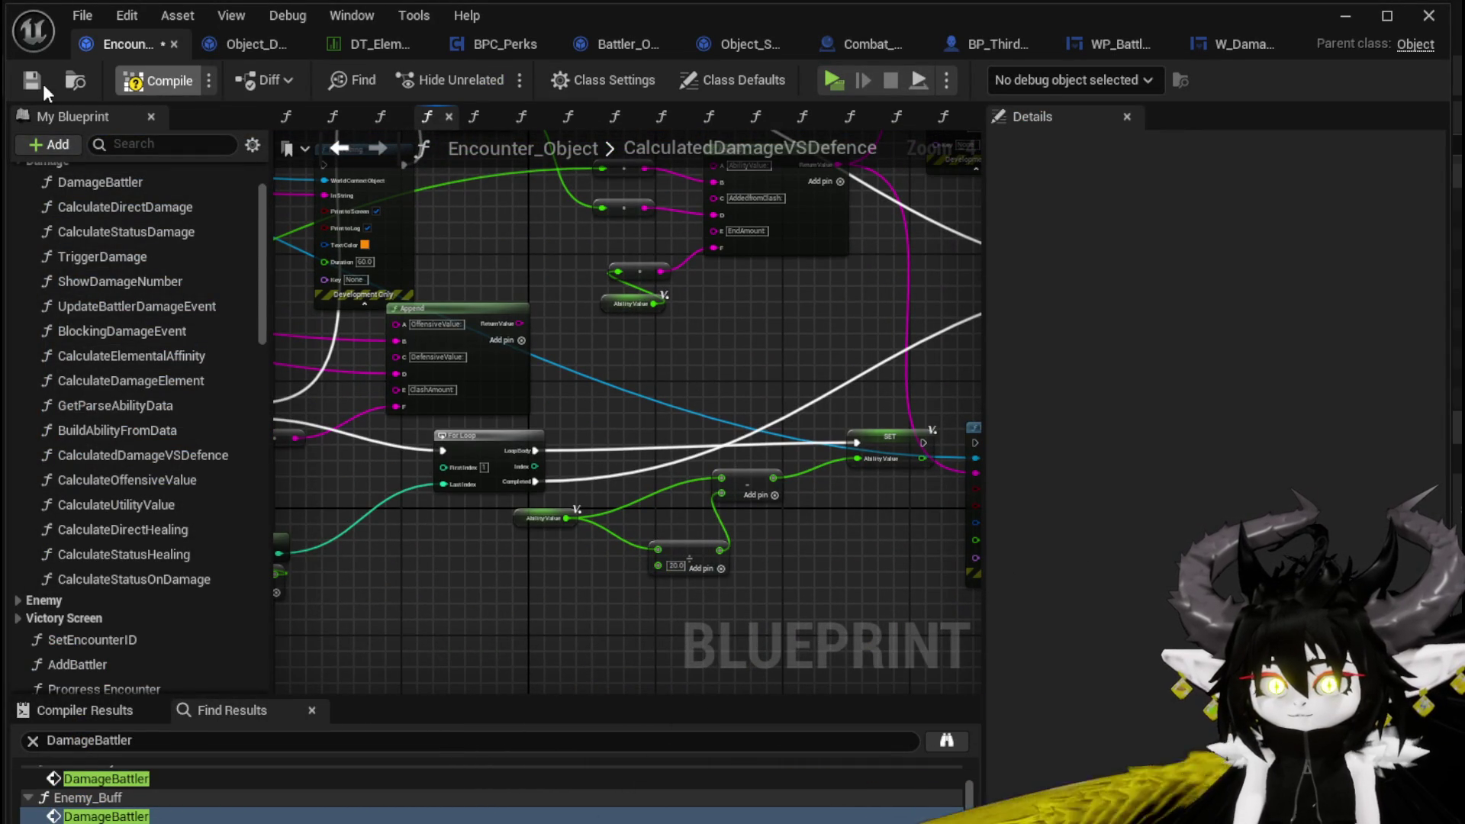
click(1344, 16)
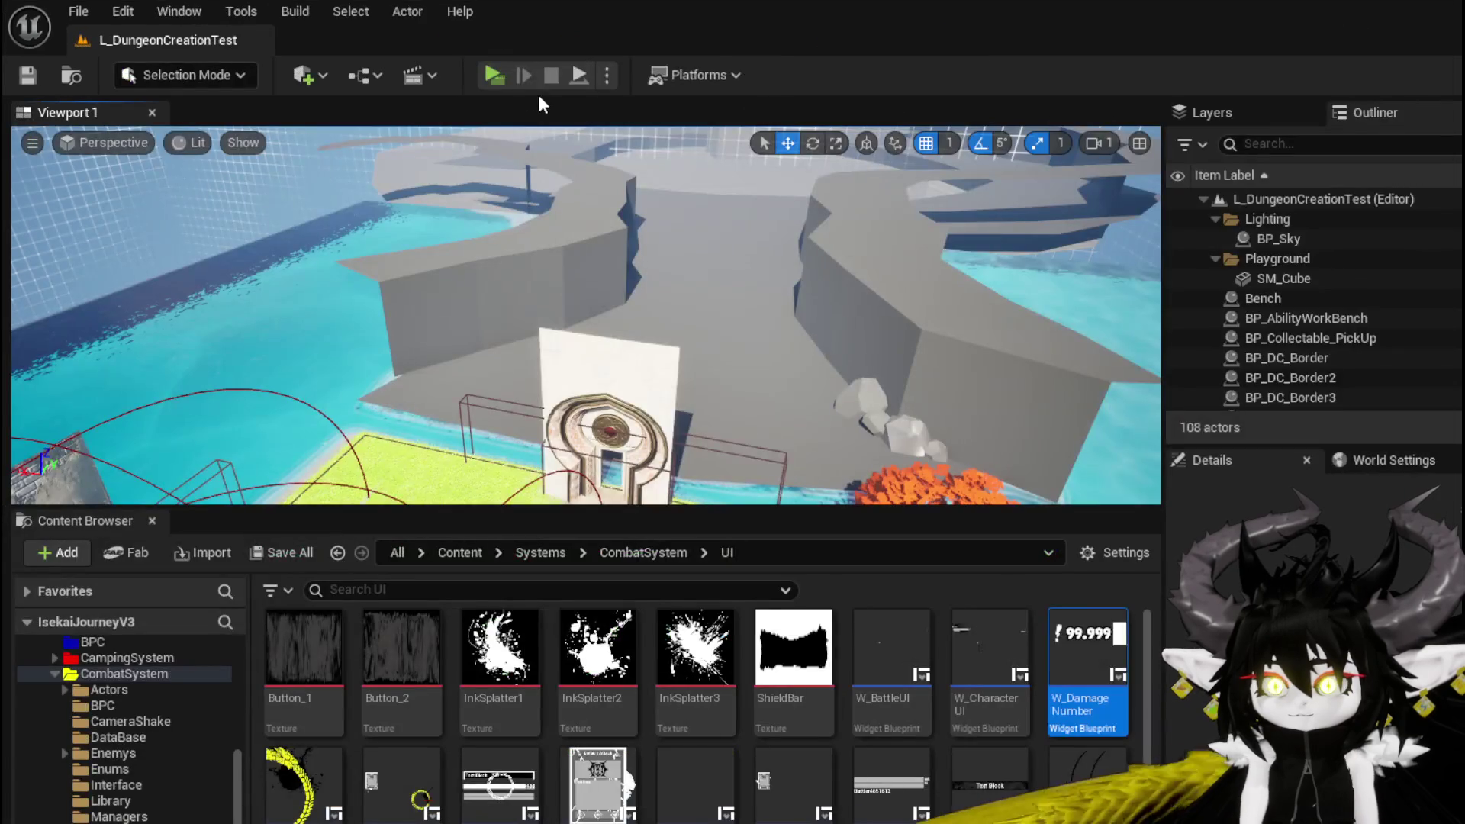
click(502, 78)
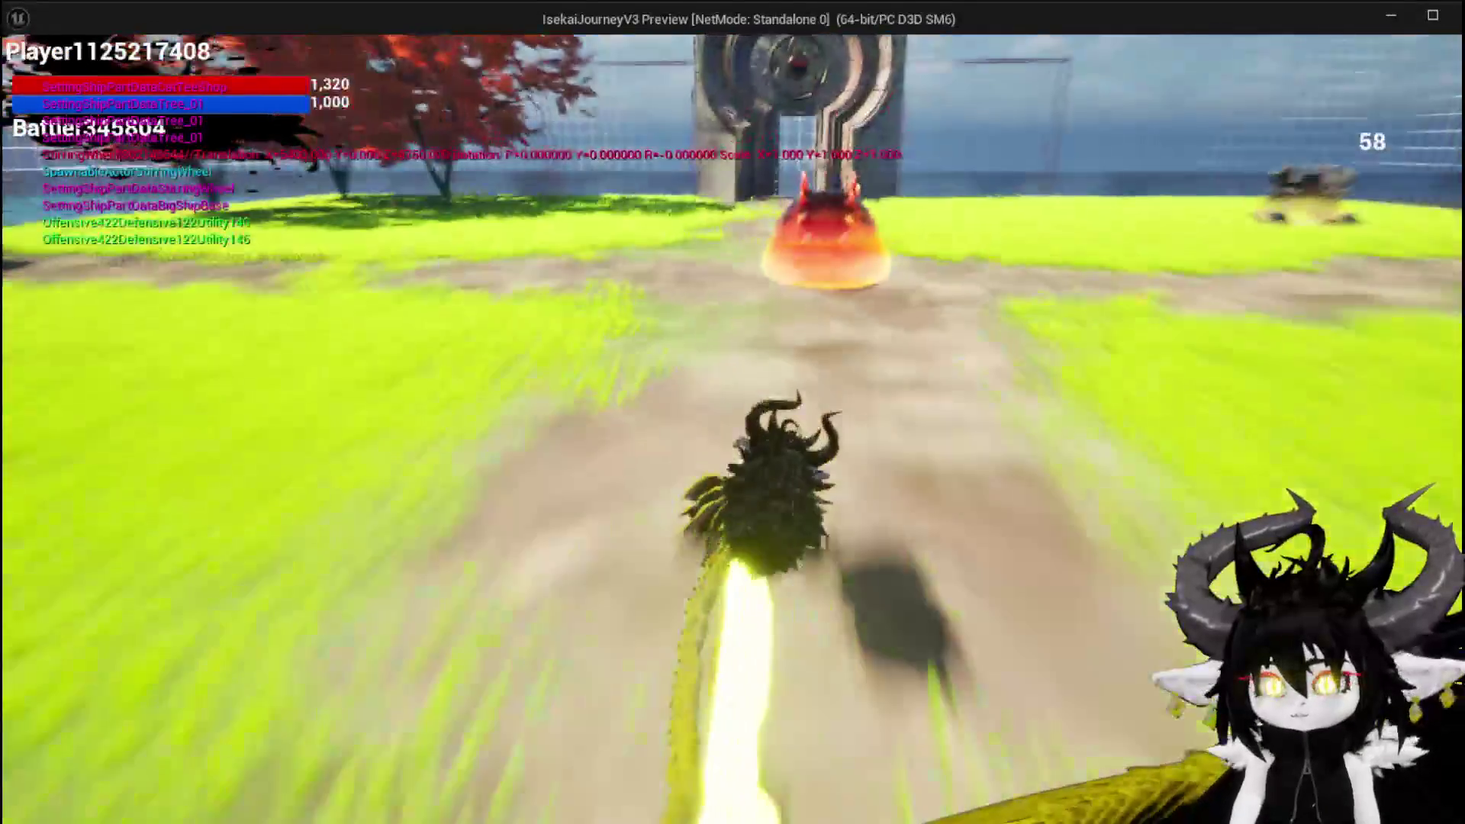
Step: Dash to the slimes and play Pillar for hits of about 351, 275 and 316, then stop and save the level
key(space)
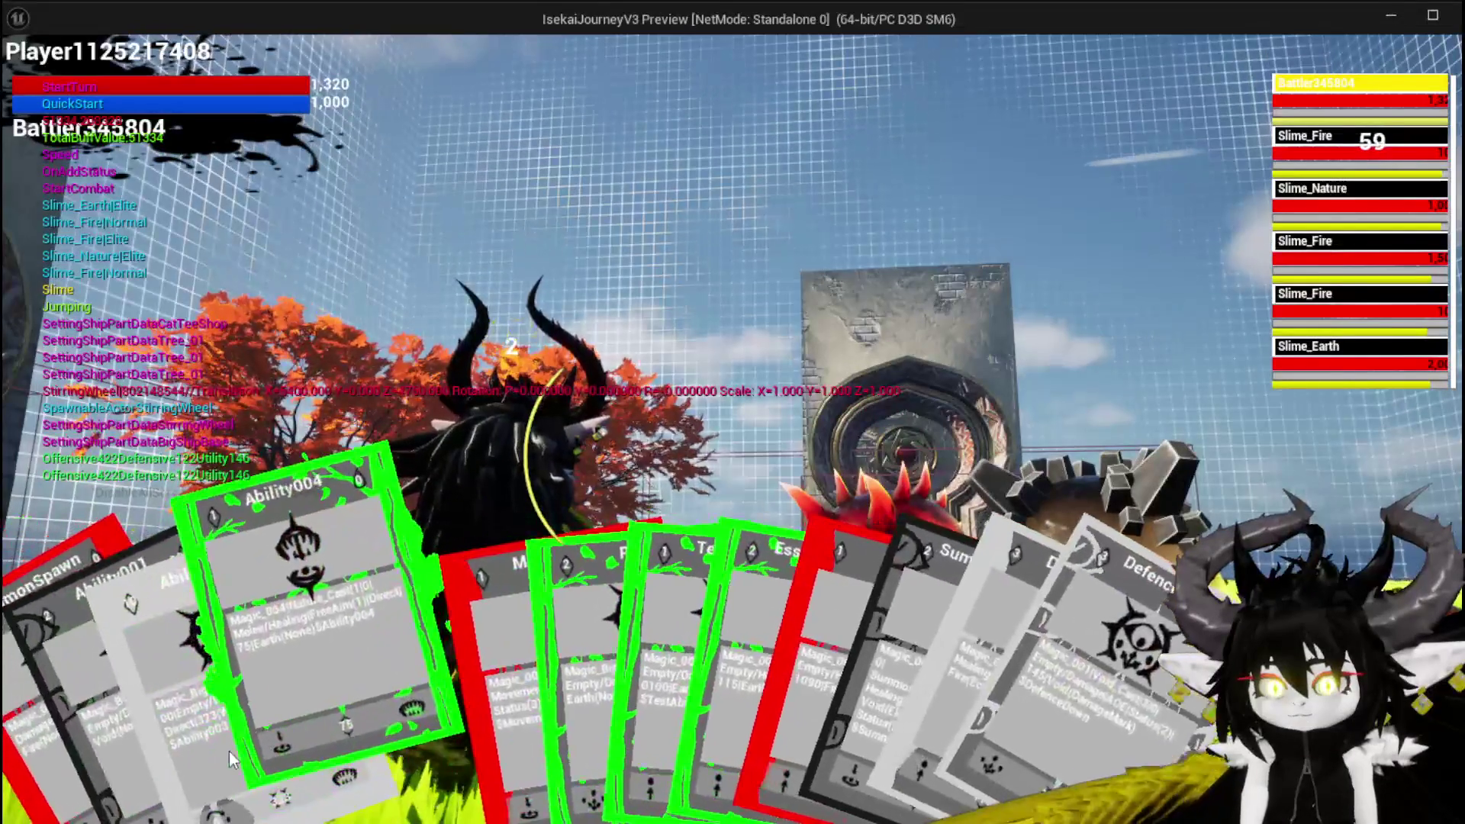
click(536, 675)
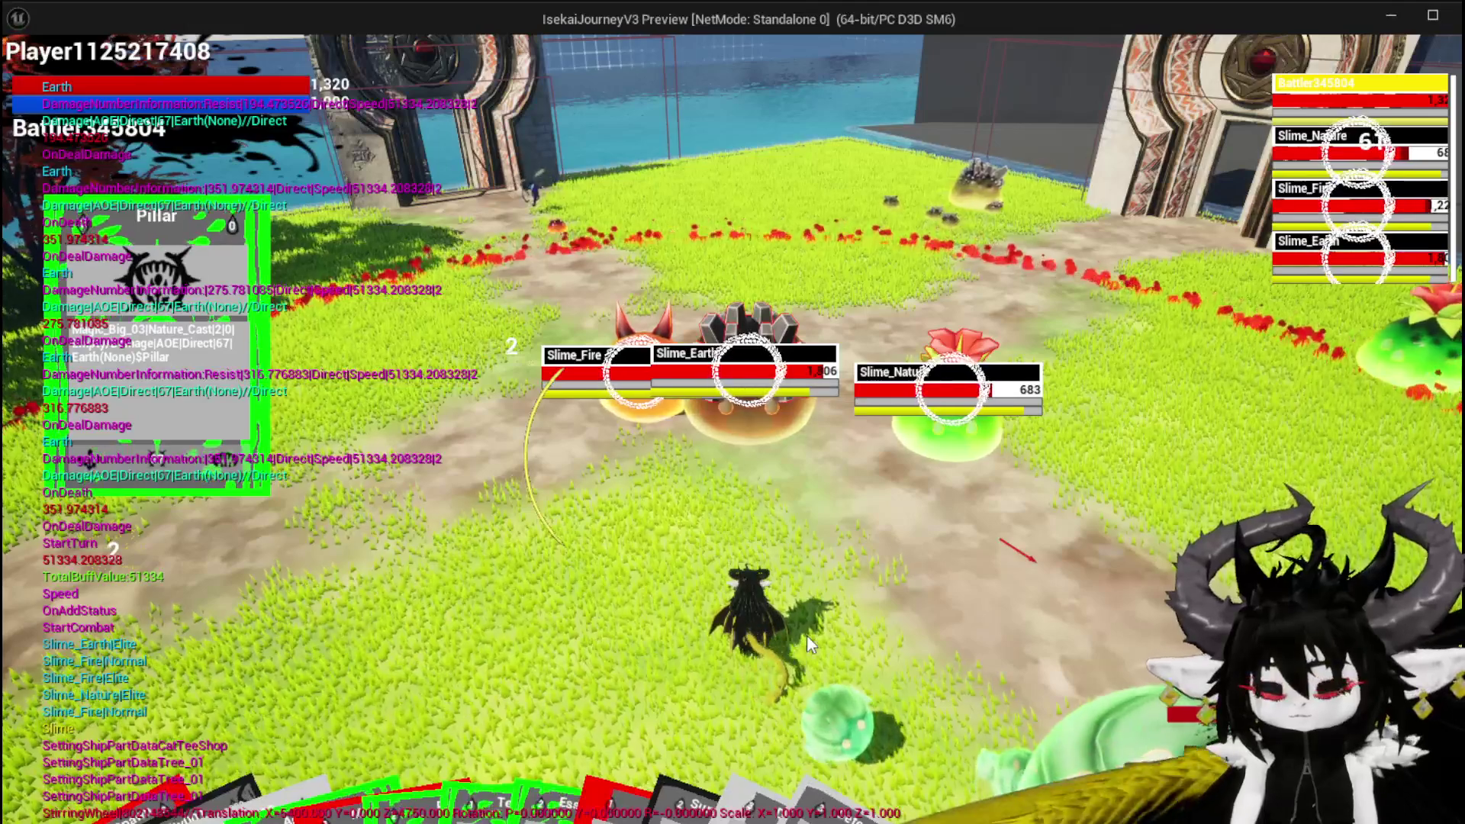
key(Escape)
click(23, 82)
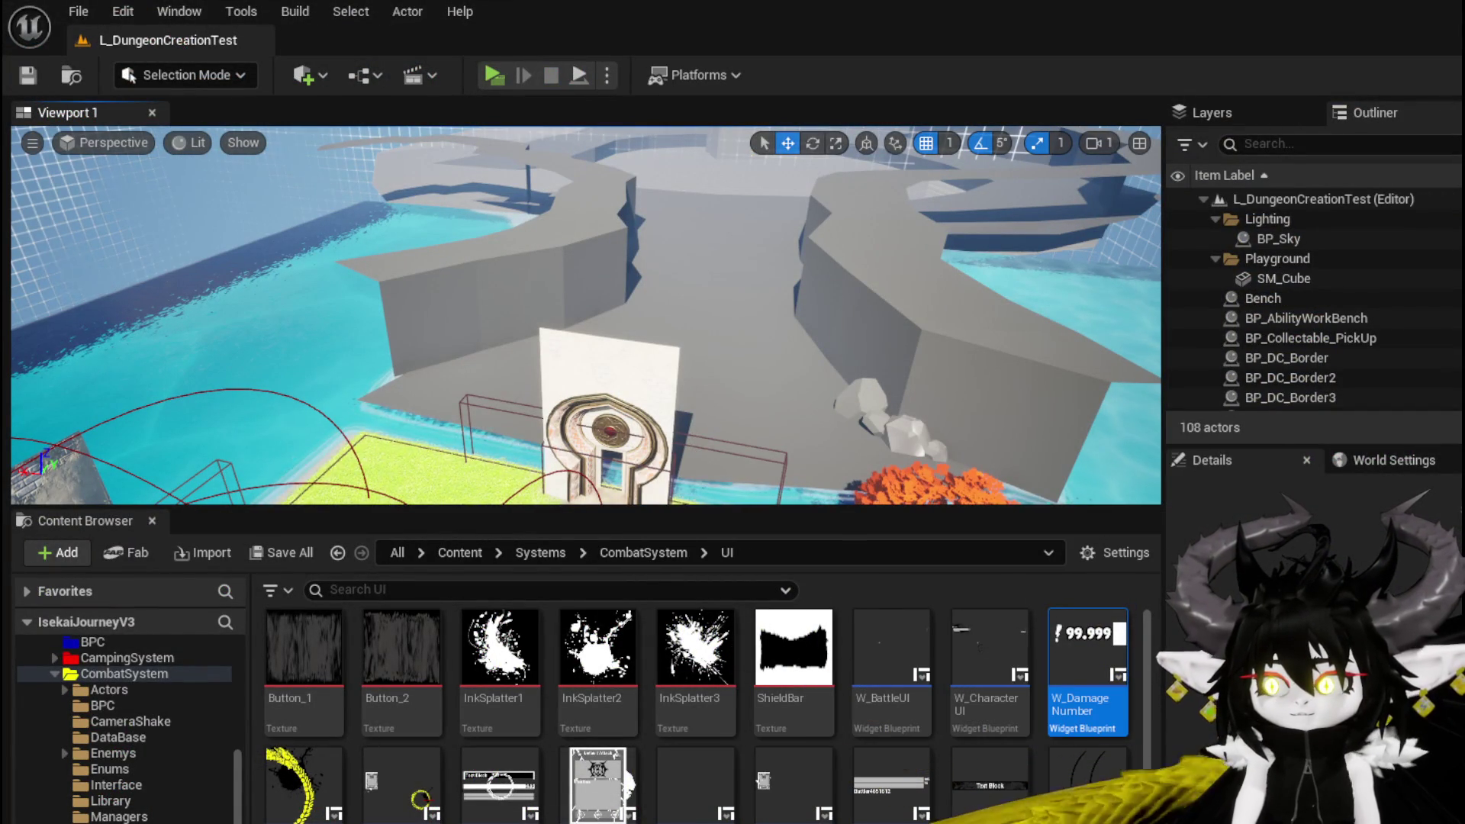
Step: Set the second loop's Divide node divisor in CalculatedDamageVSDefence to 15.0
key(alt+Tab)
mouse_move(593, 401)
mouse_down()
mouse_move(671, 588)
mouse_move(755, 615)
mouse_up()
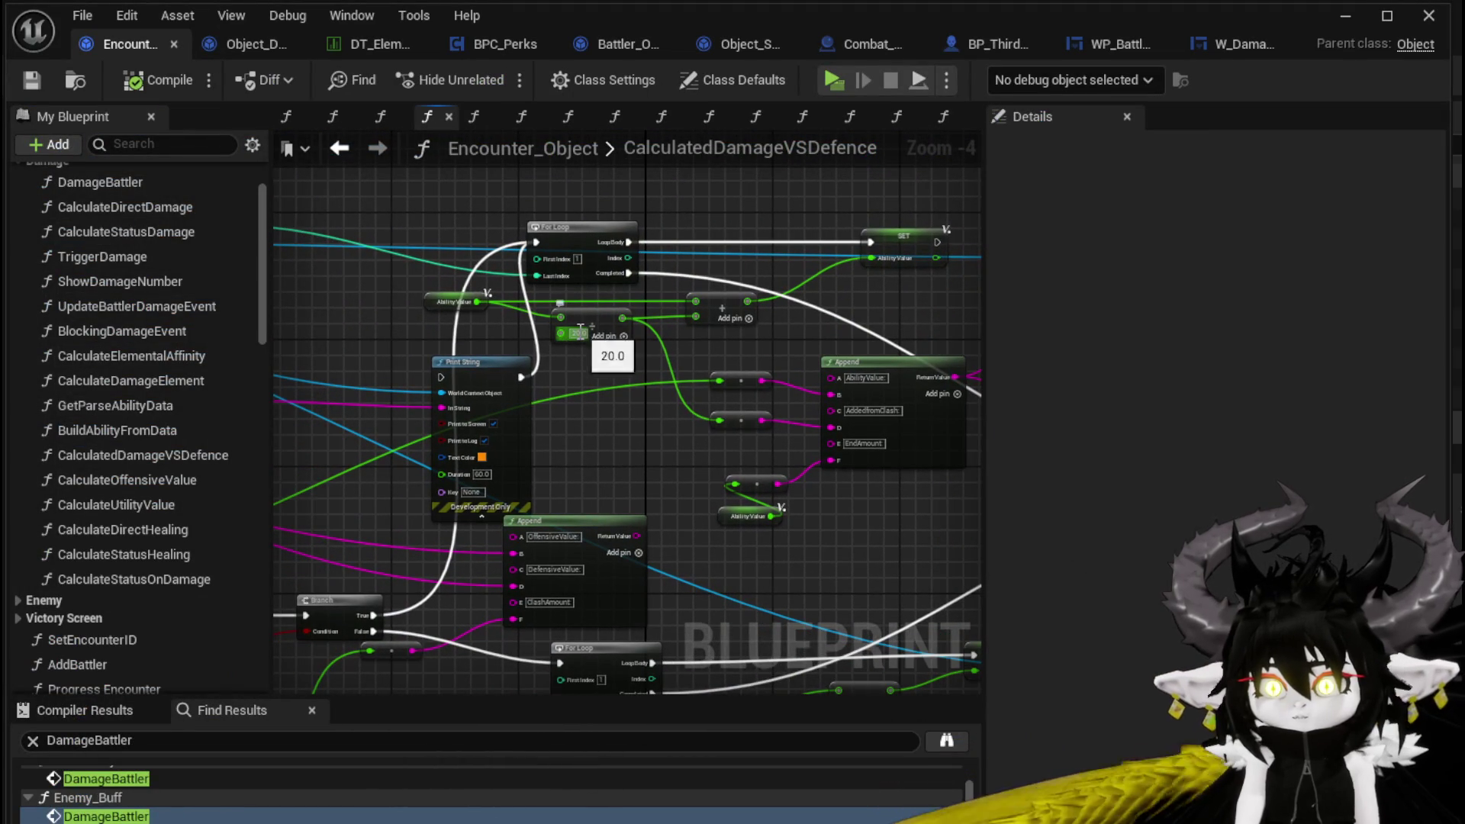
drag(620, 415, 584, 227)
text(5)
key(Return)
mouse_move(654, 600)
mouse_down()
mouse_move(712, 602)
mouse_move(566, 535)
mouse_up()
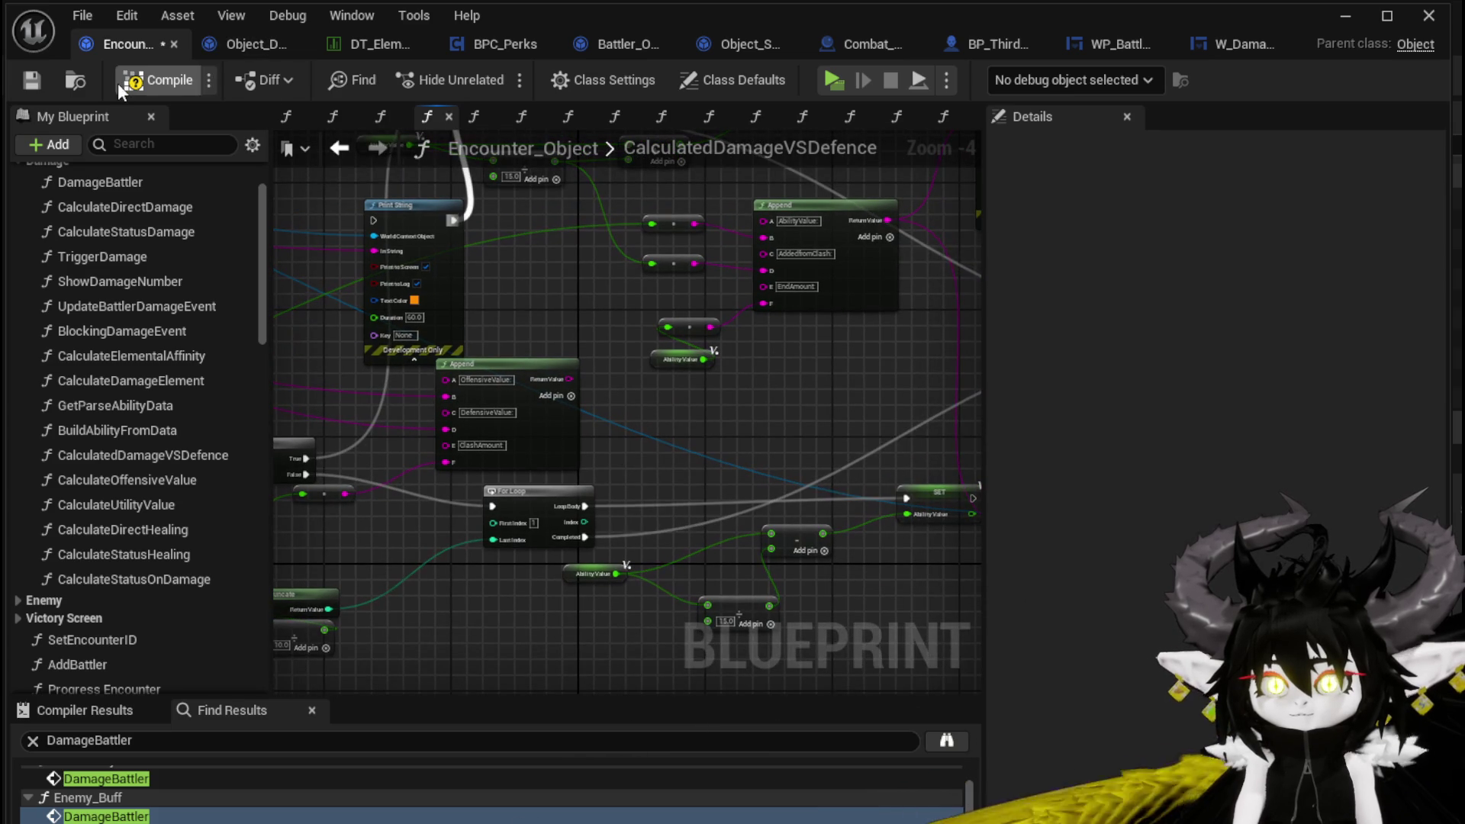
Step: Save the Encounter_Object blueprint and launch a play test with Alt+P
click(31, 82)
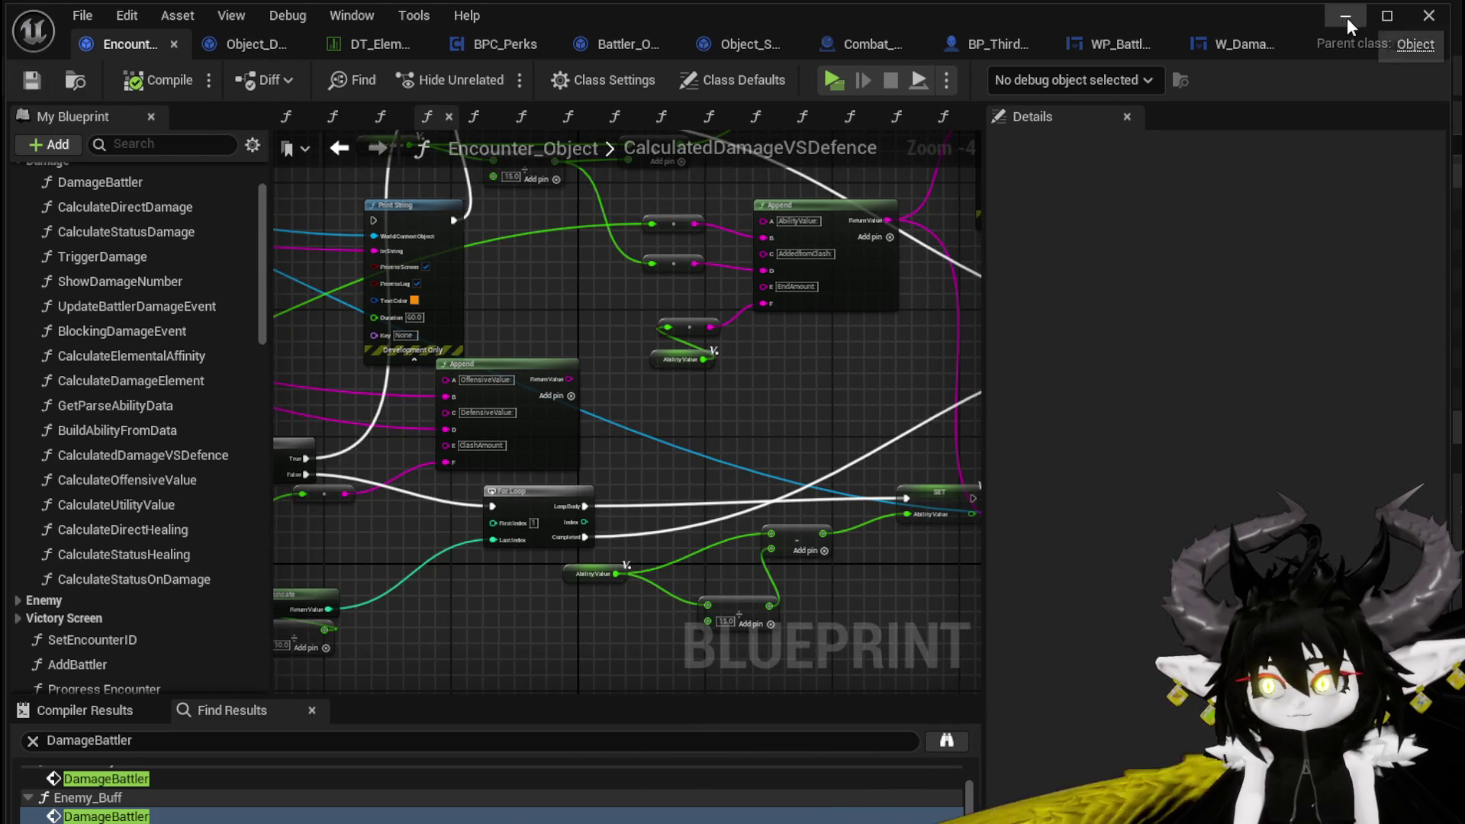
click(1347, 18)
key(alt+p)
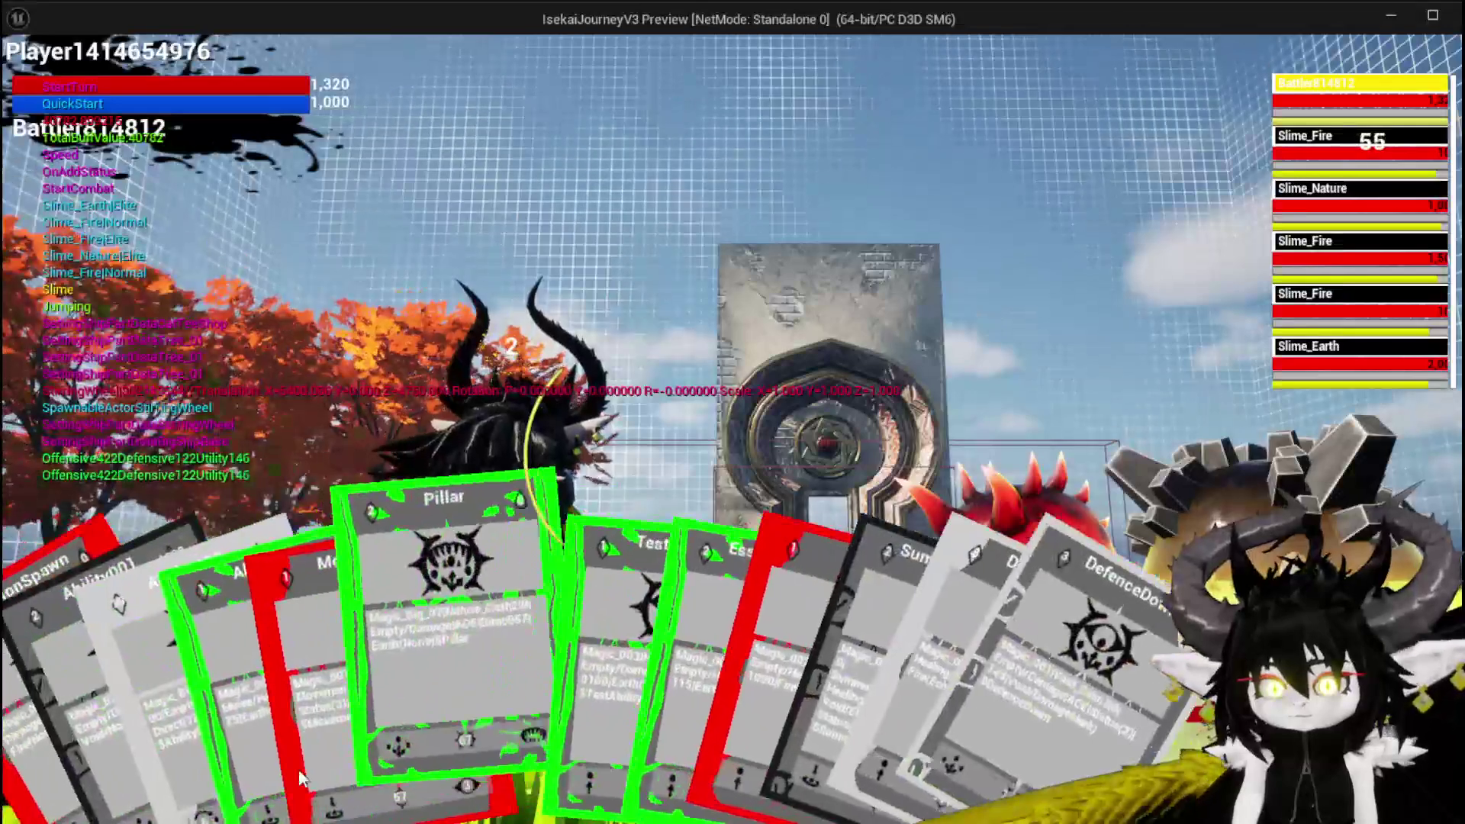
Step: Play Pillar, then SummonSpawn on Slime_Earth for {514 x6}, dropping it to 593, and stop the session
click(520, 675)
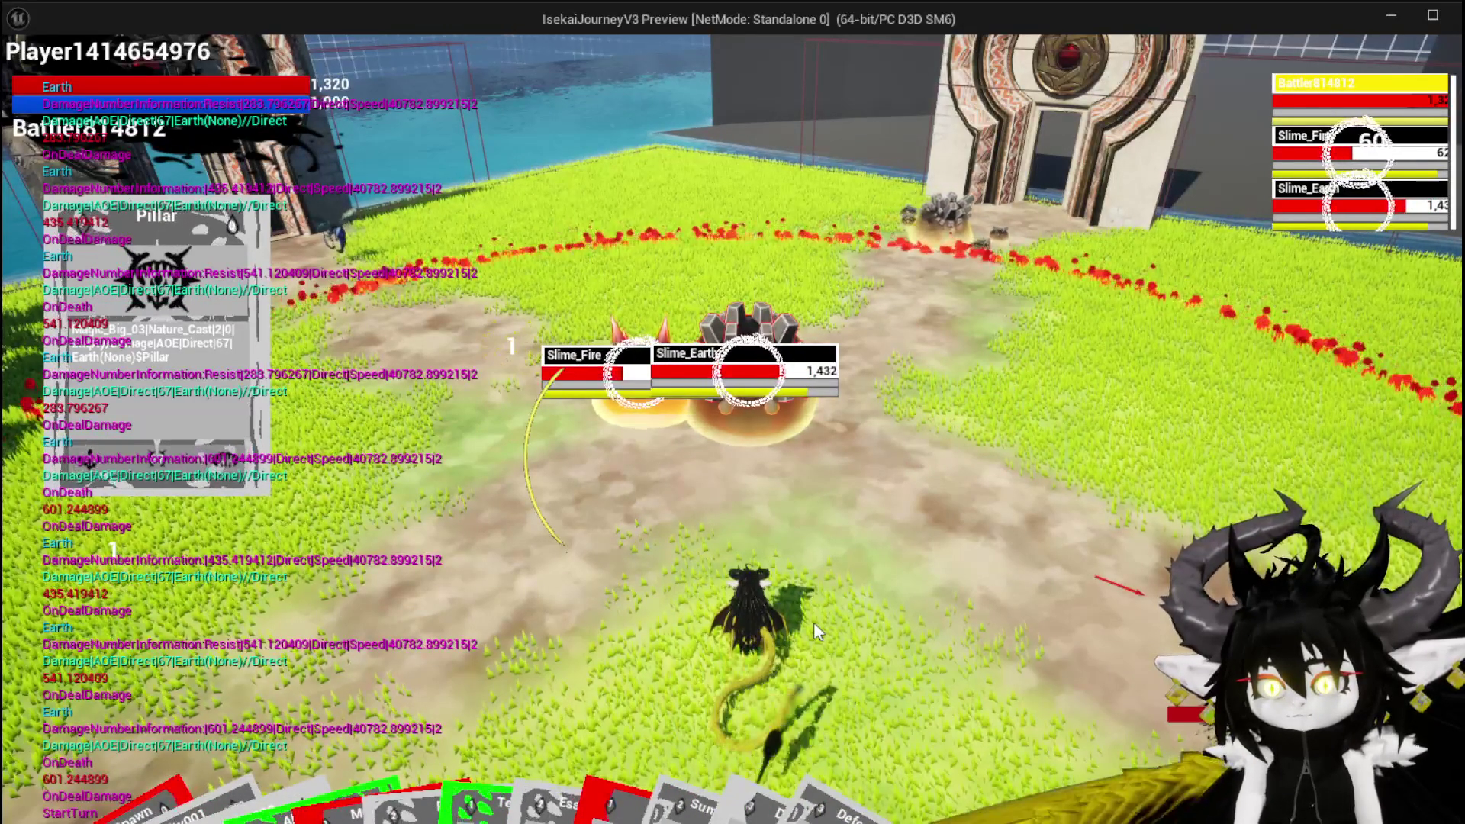
key(Tab)
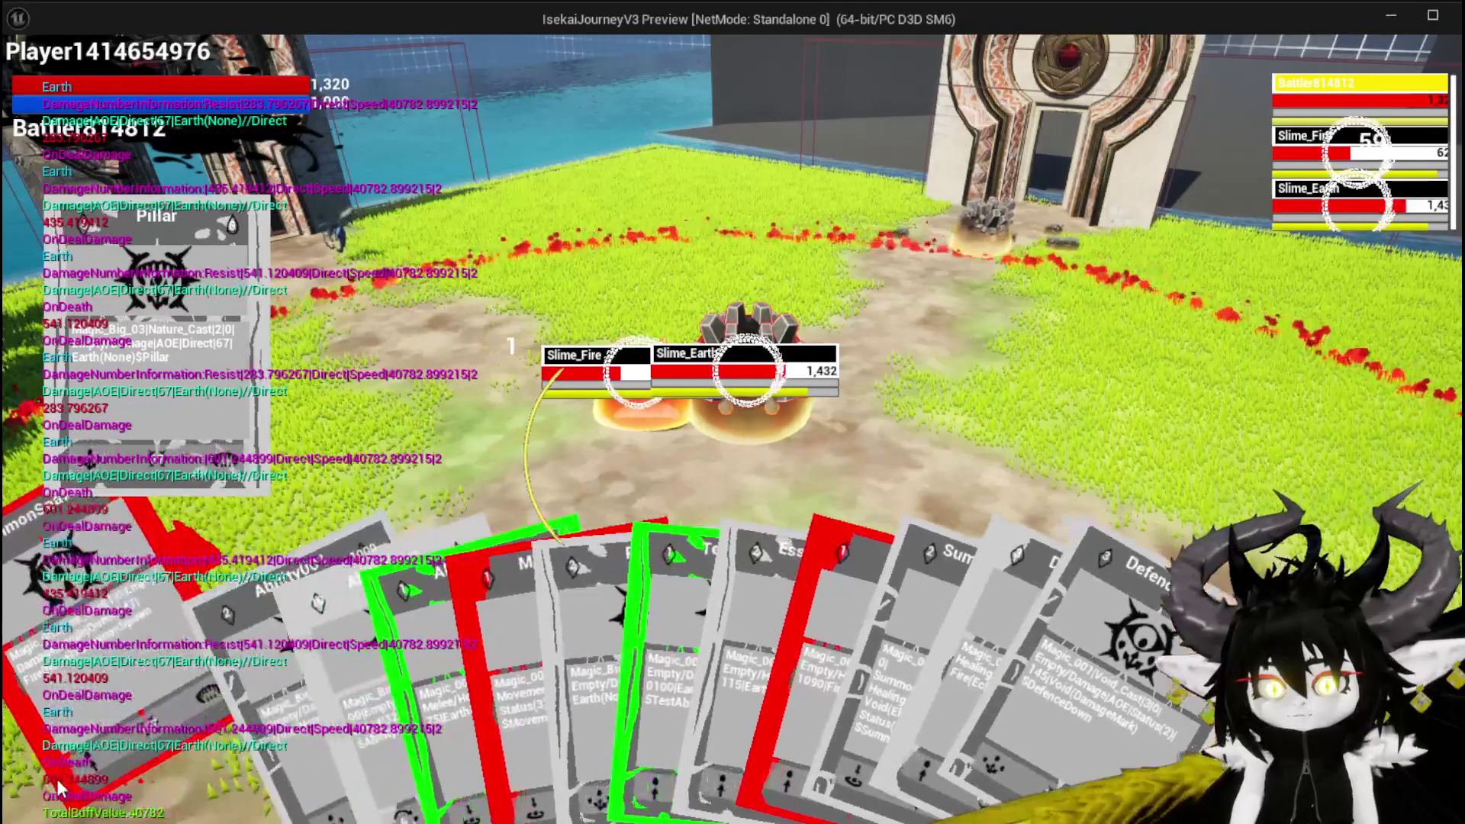
click(580, 697)
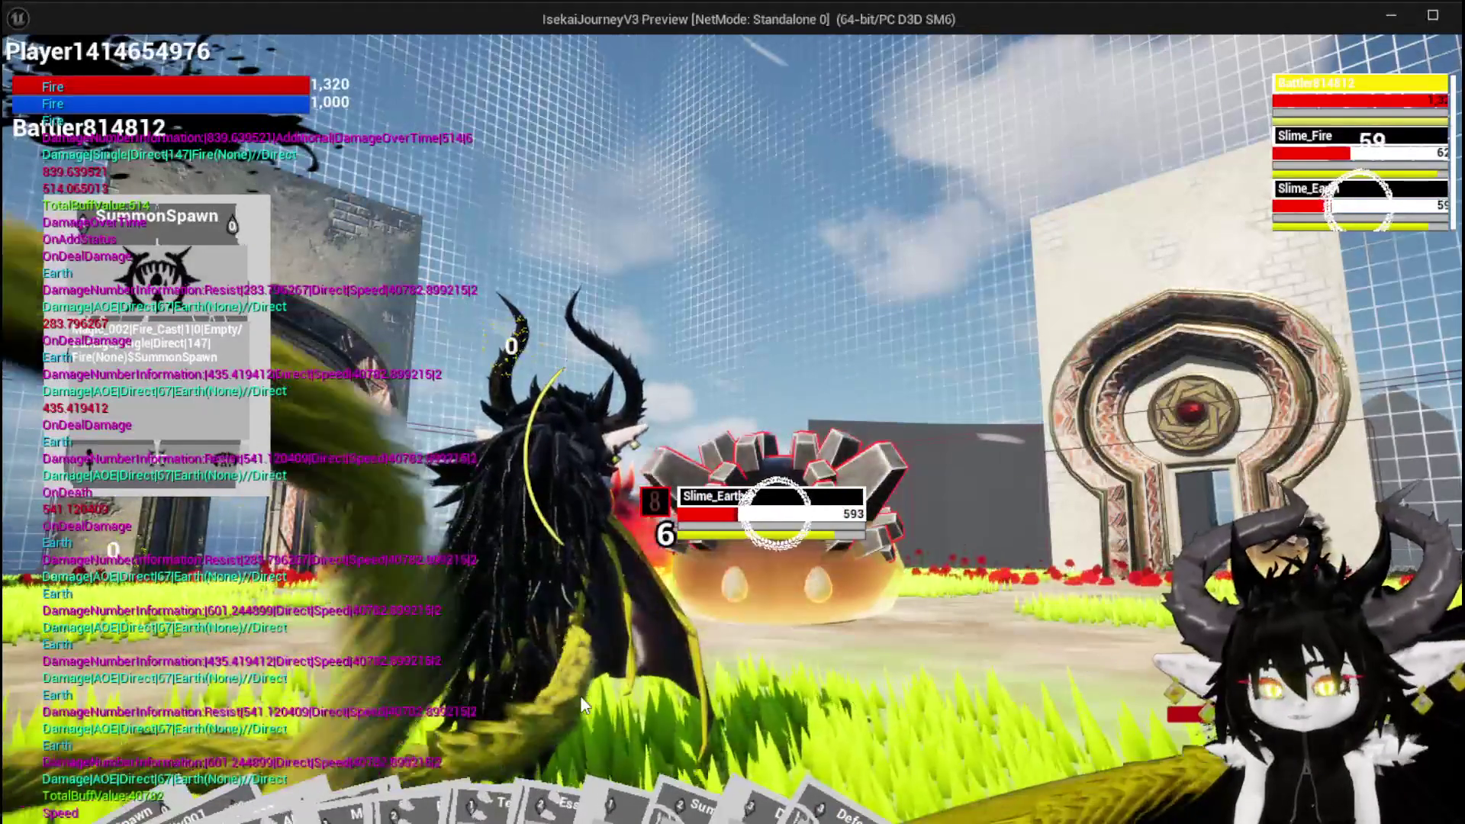
key(alt+Tab)
key(Escape)
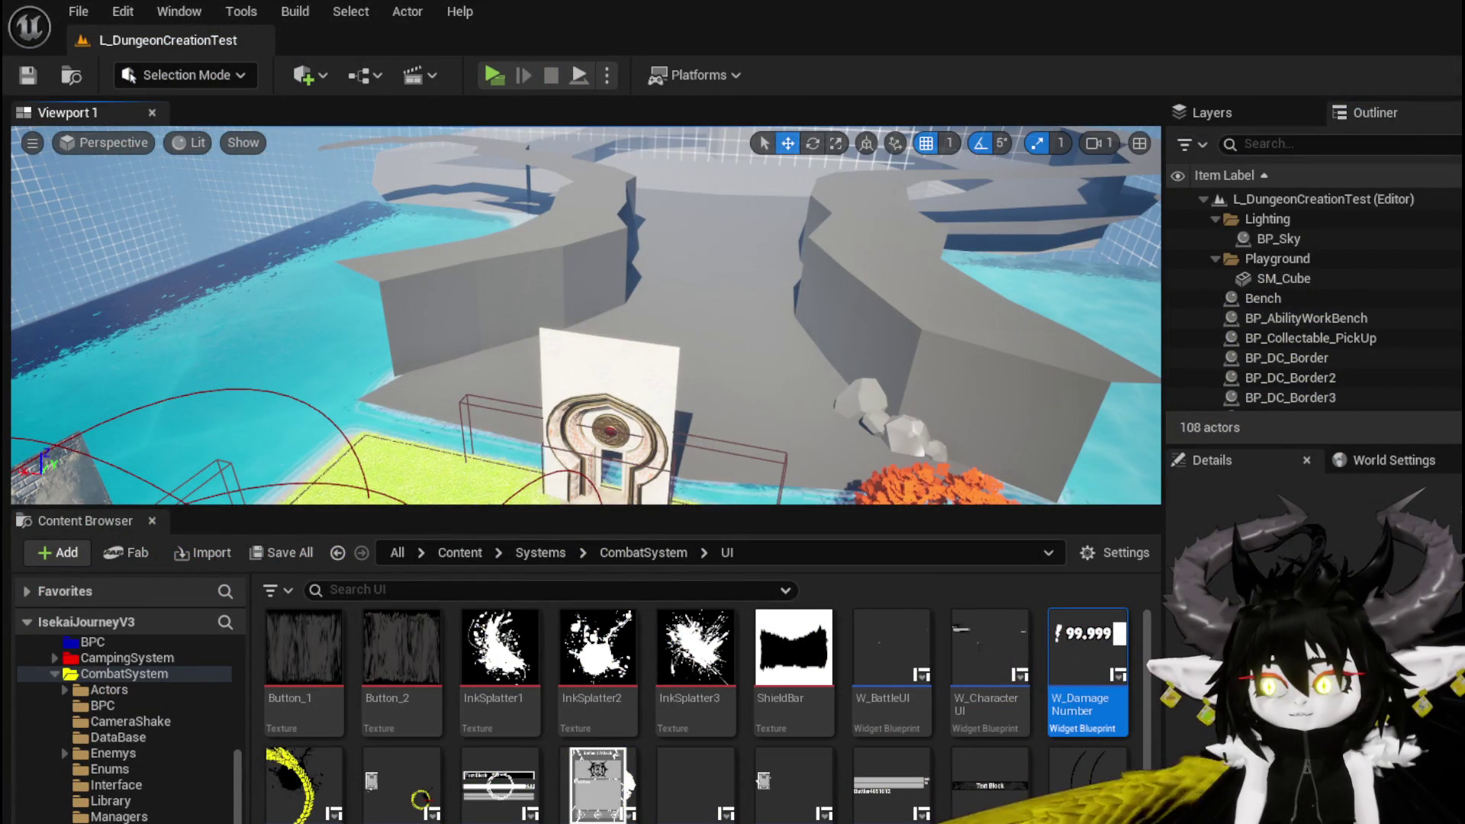
Step: Start a new play test and equip the Iron_Head helmet
key(alt+p)
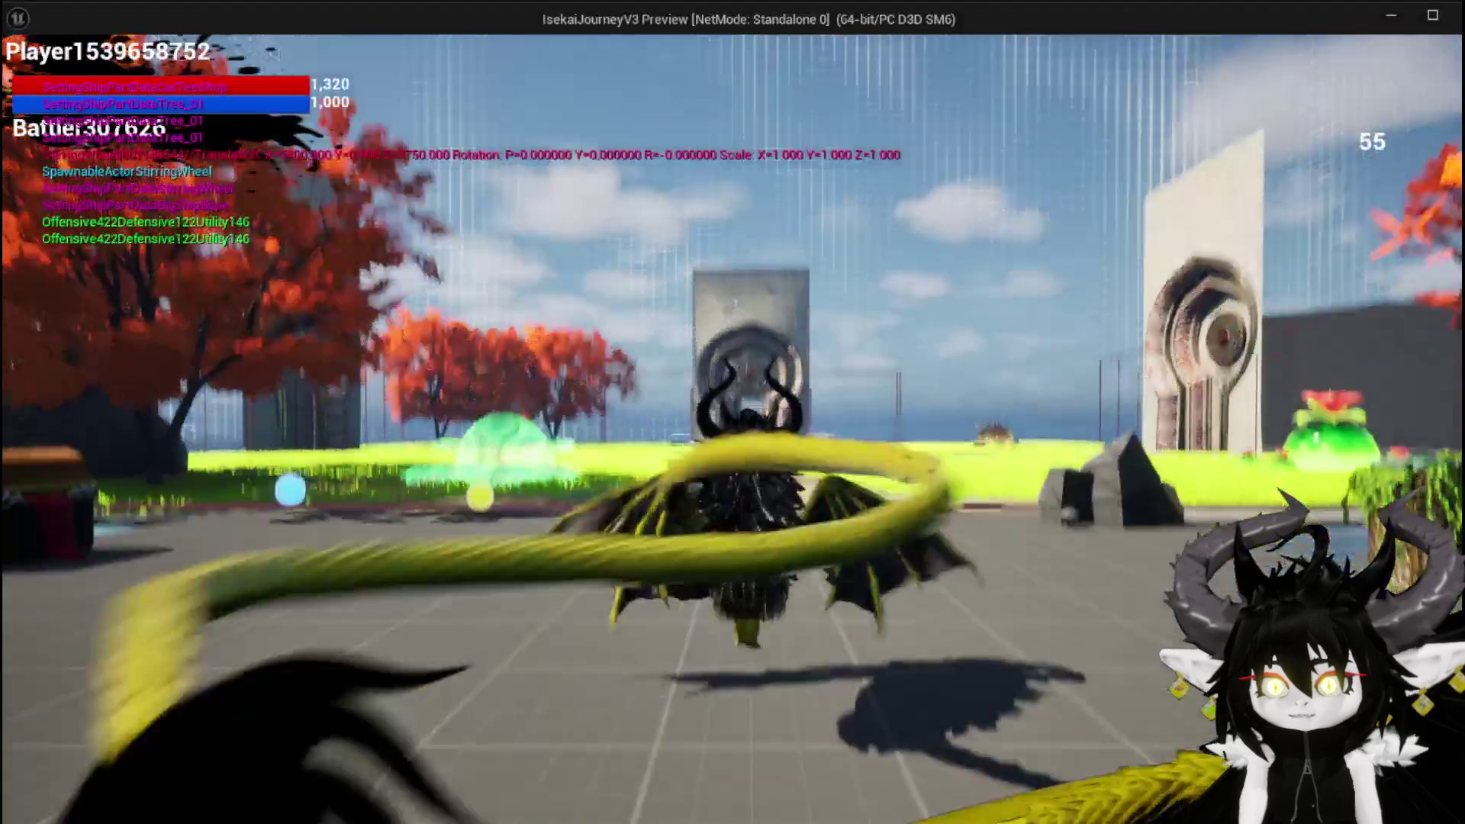
click(68, 54)
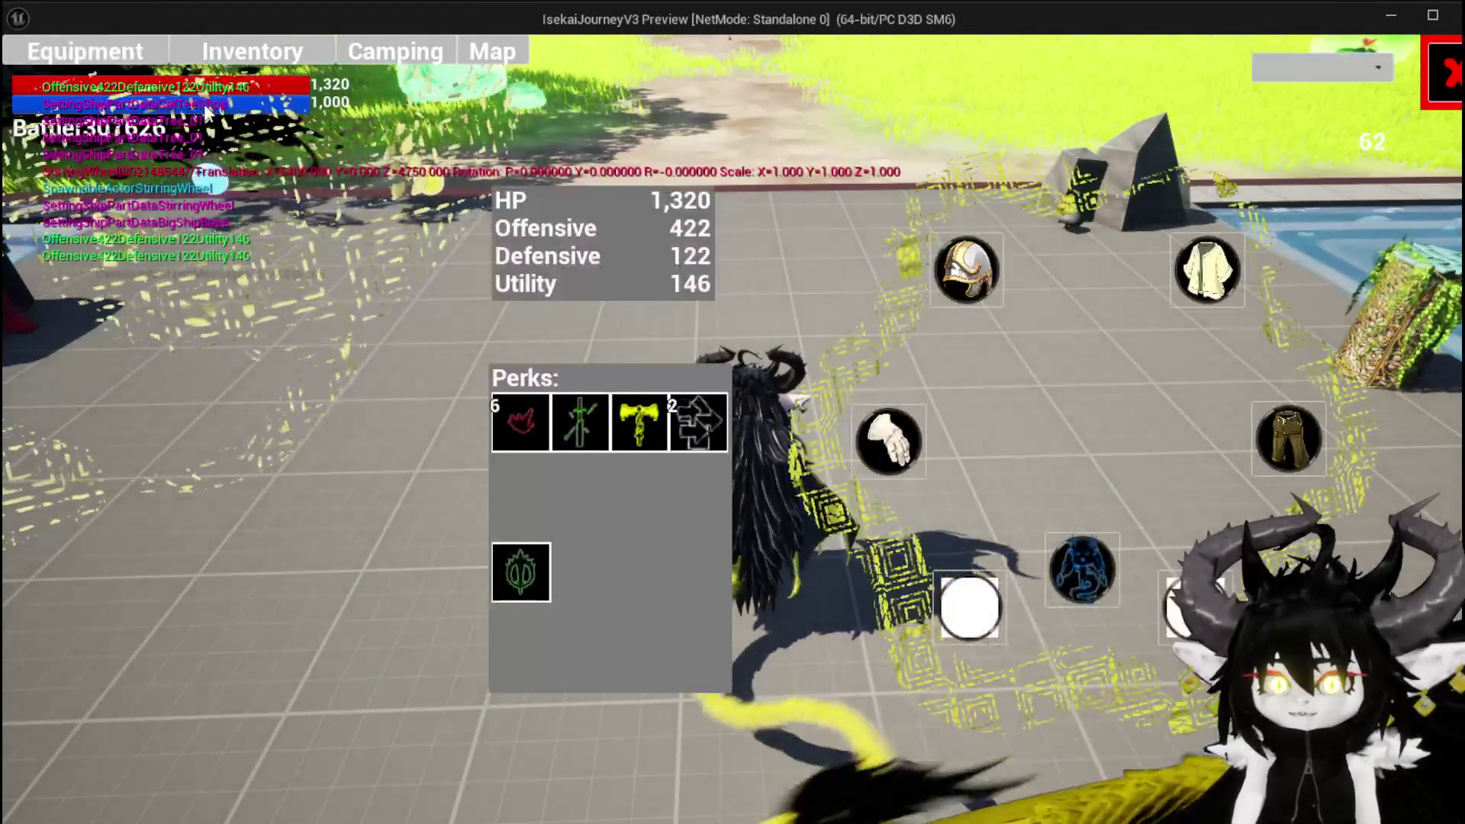
click(252, 52)
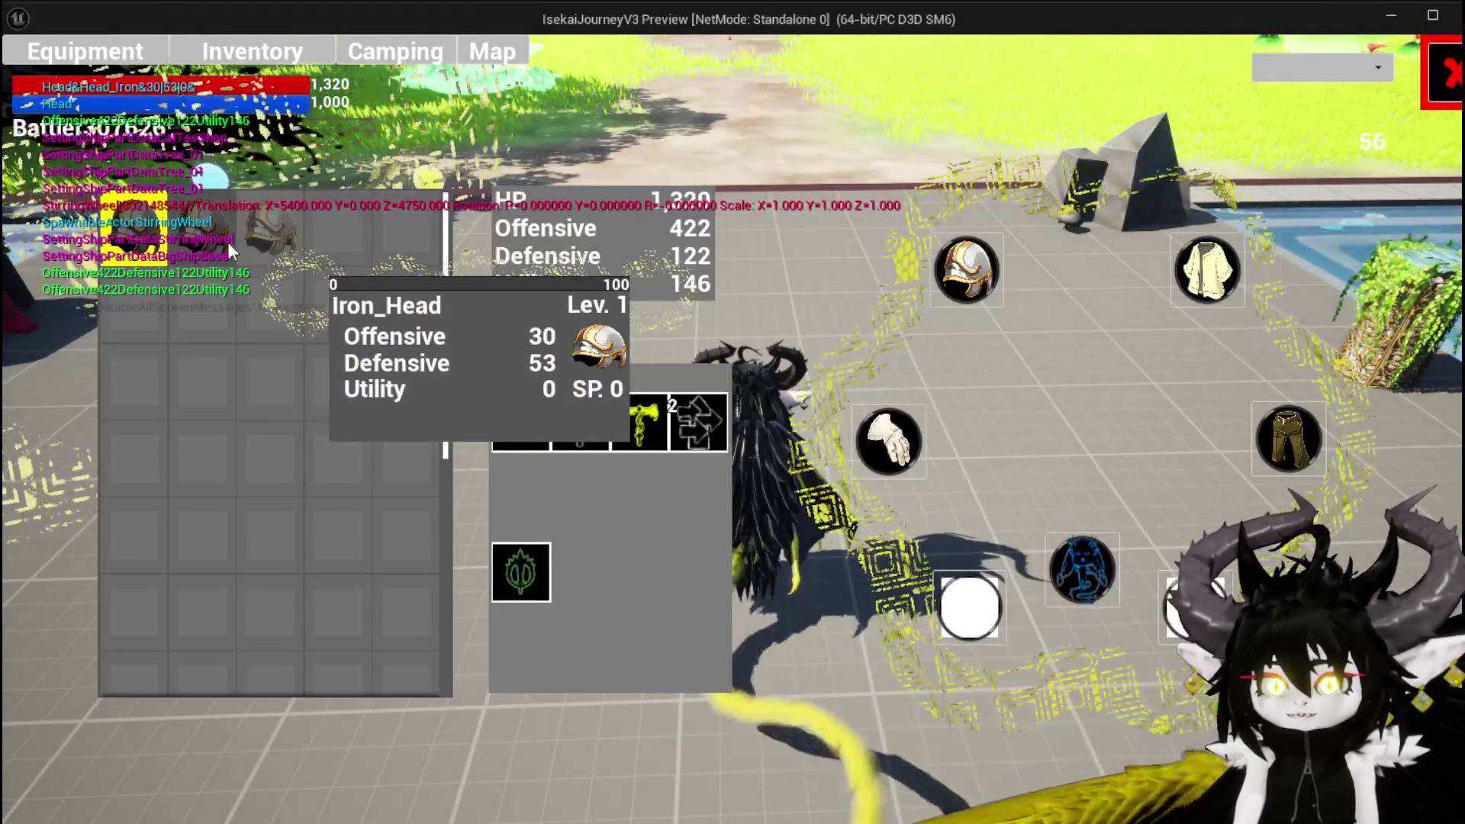
click(252, 245)
click(670, 259)
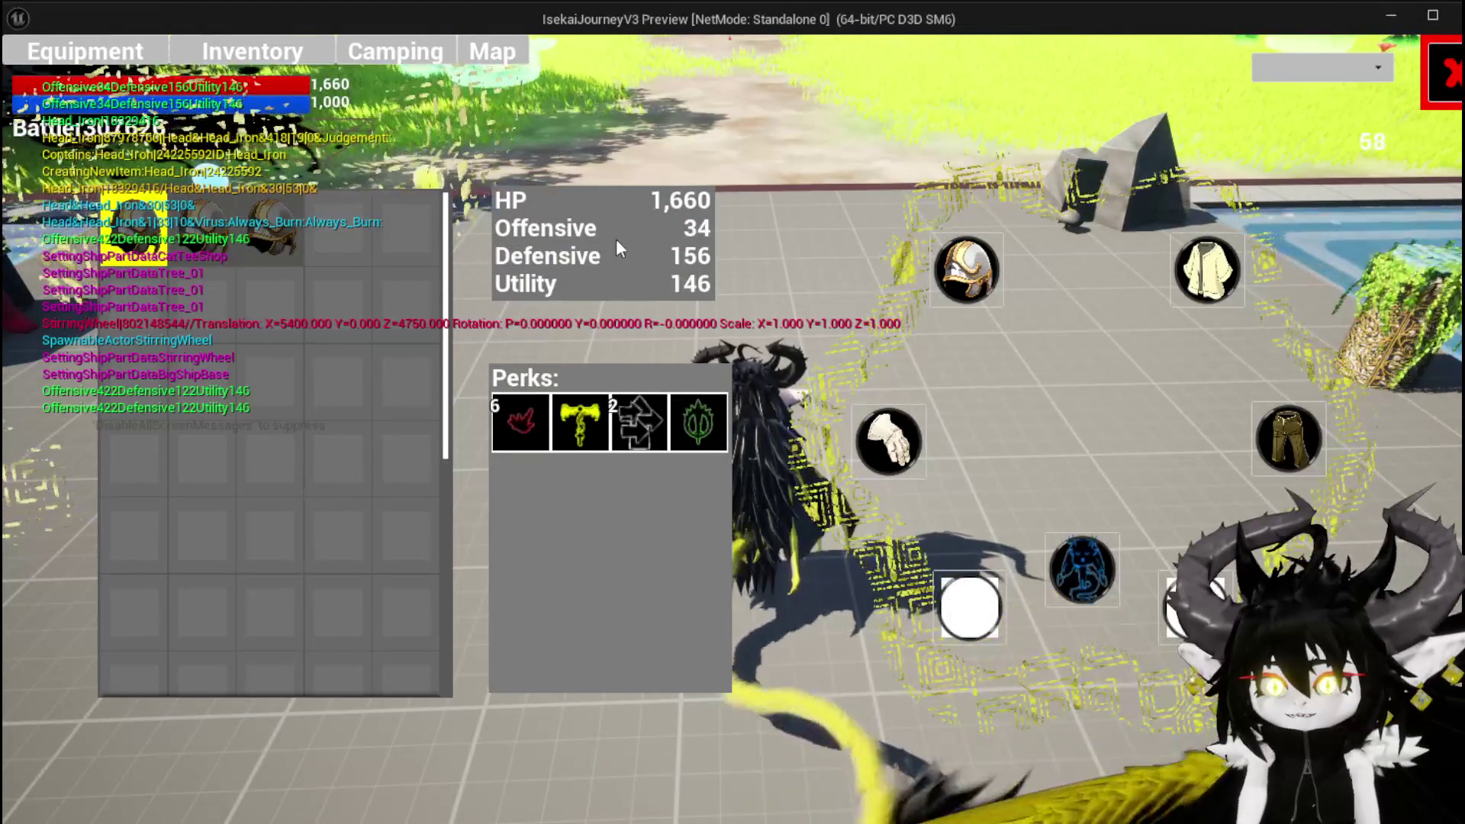
Step: Equip the Iron_Chest piece
mouse_move(292, 238)
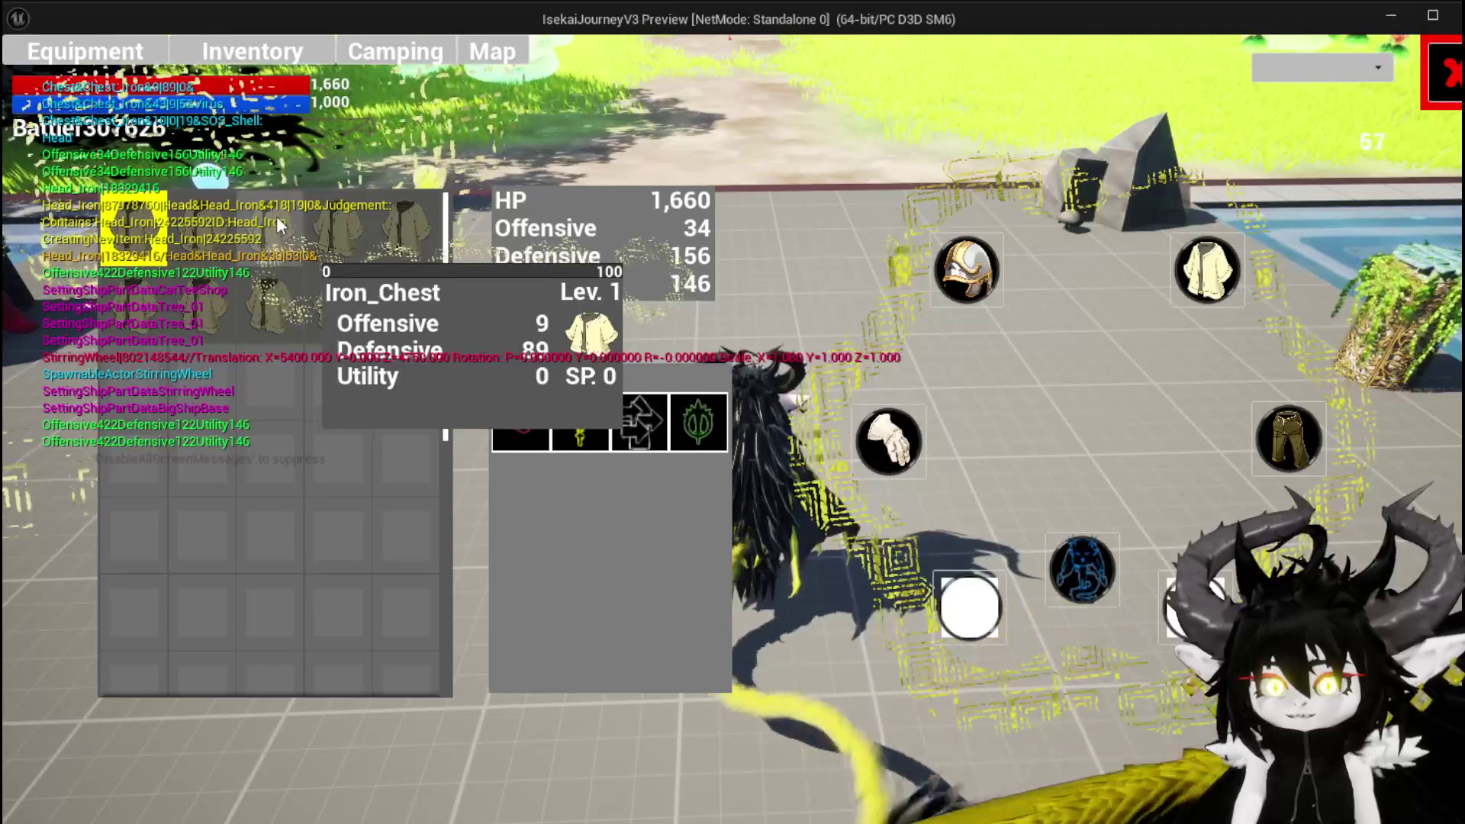
mouse_move(335, 225)
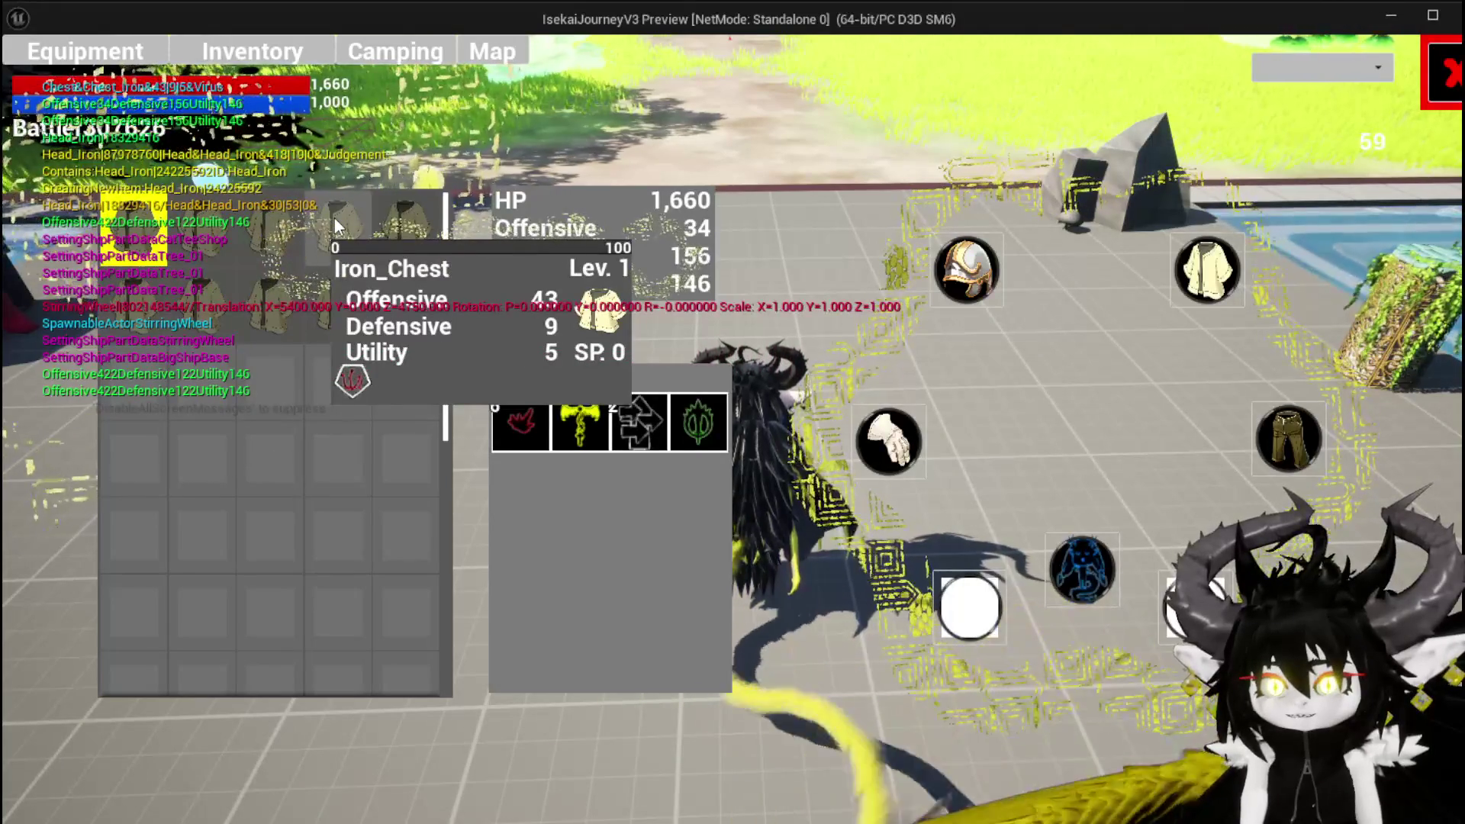
click(336, 225)
click(602, 238)
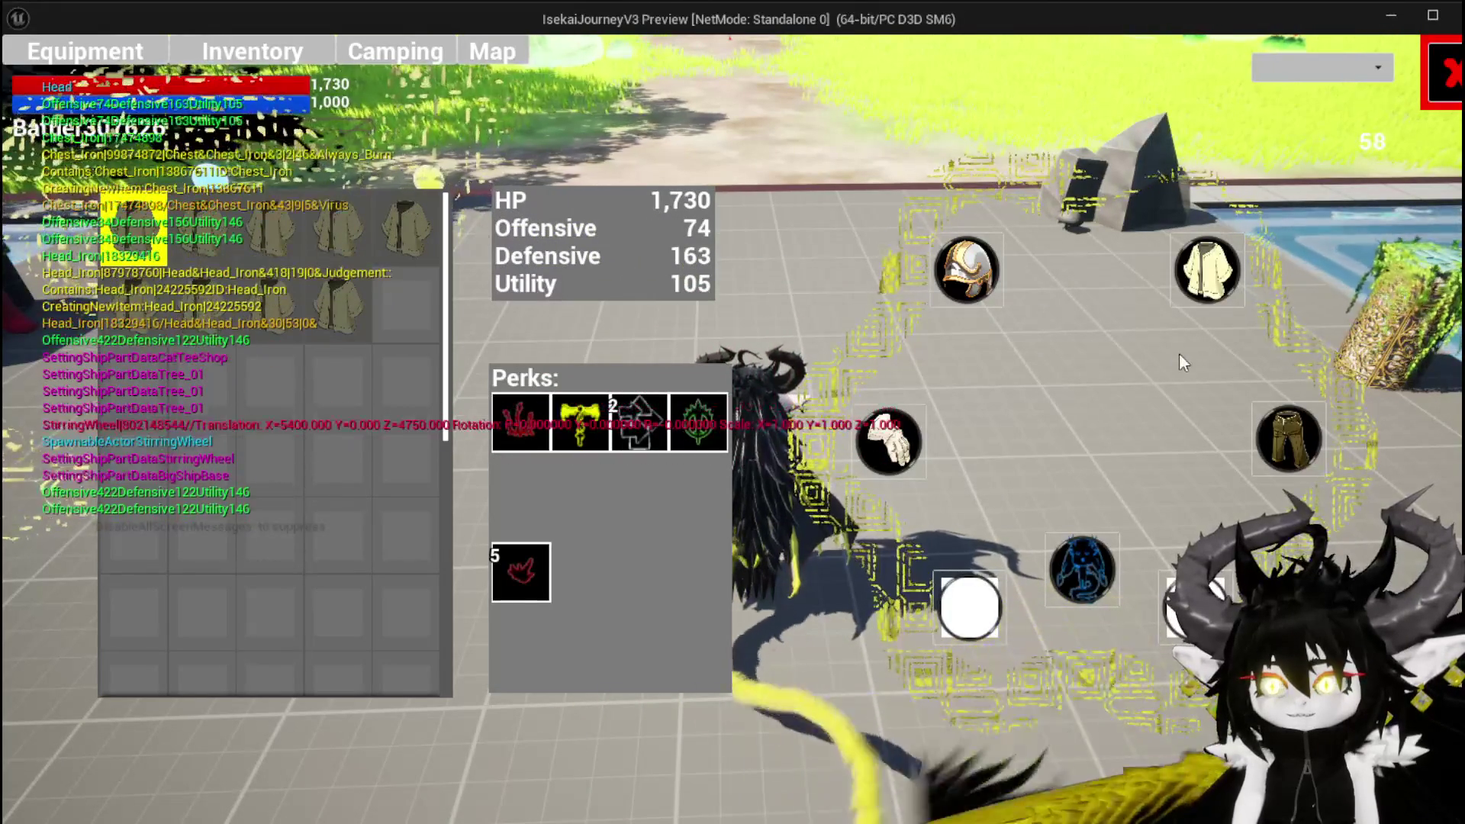
Step: Equip the Lev. 1 Iron_Legs pants
click(1288, 440)
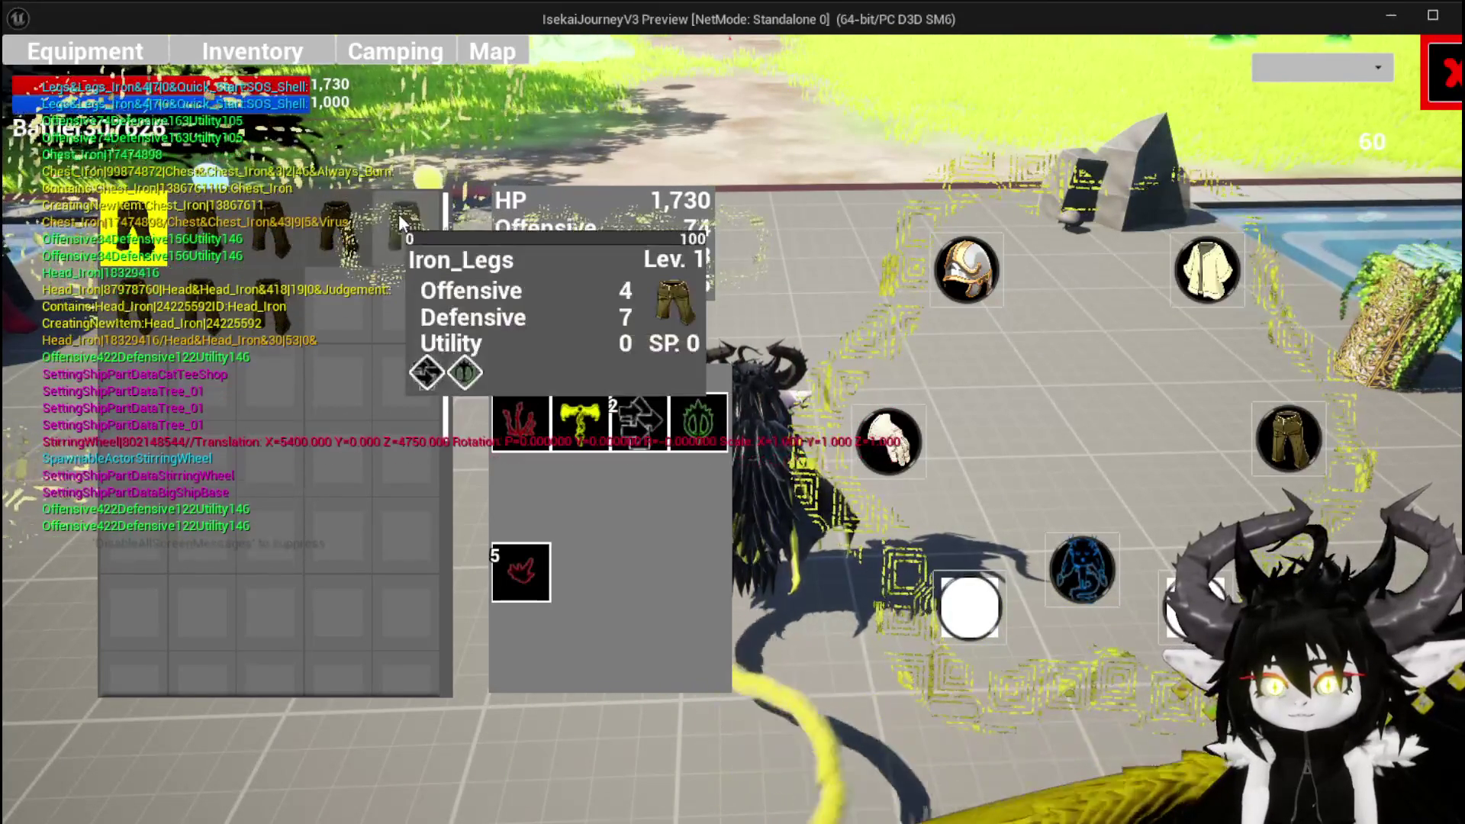
mouse_move(256, 224)
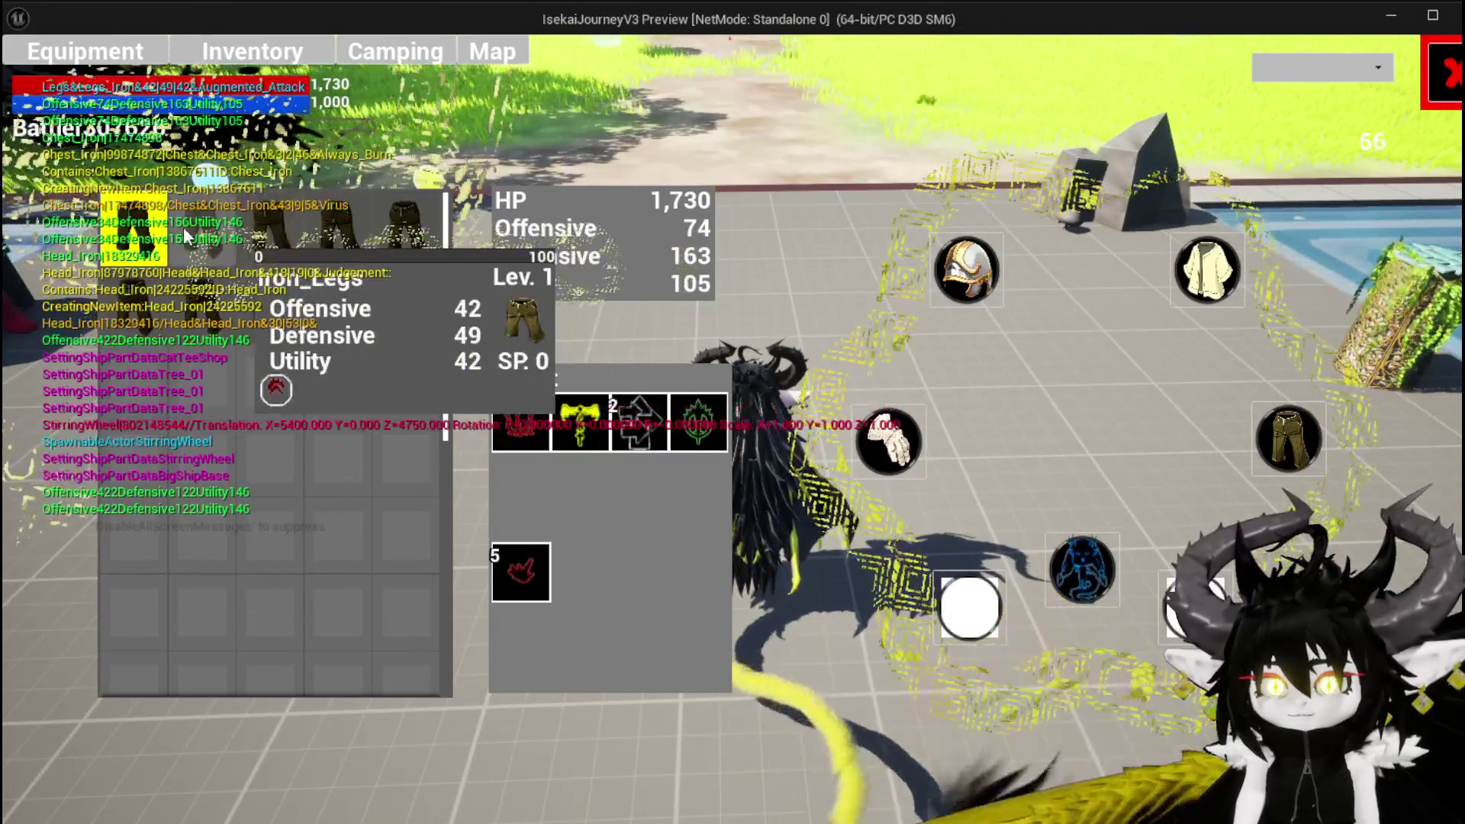
mouse_move(131, 288)
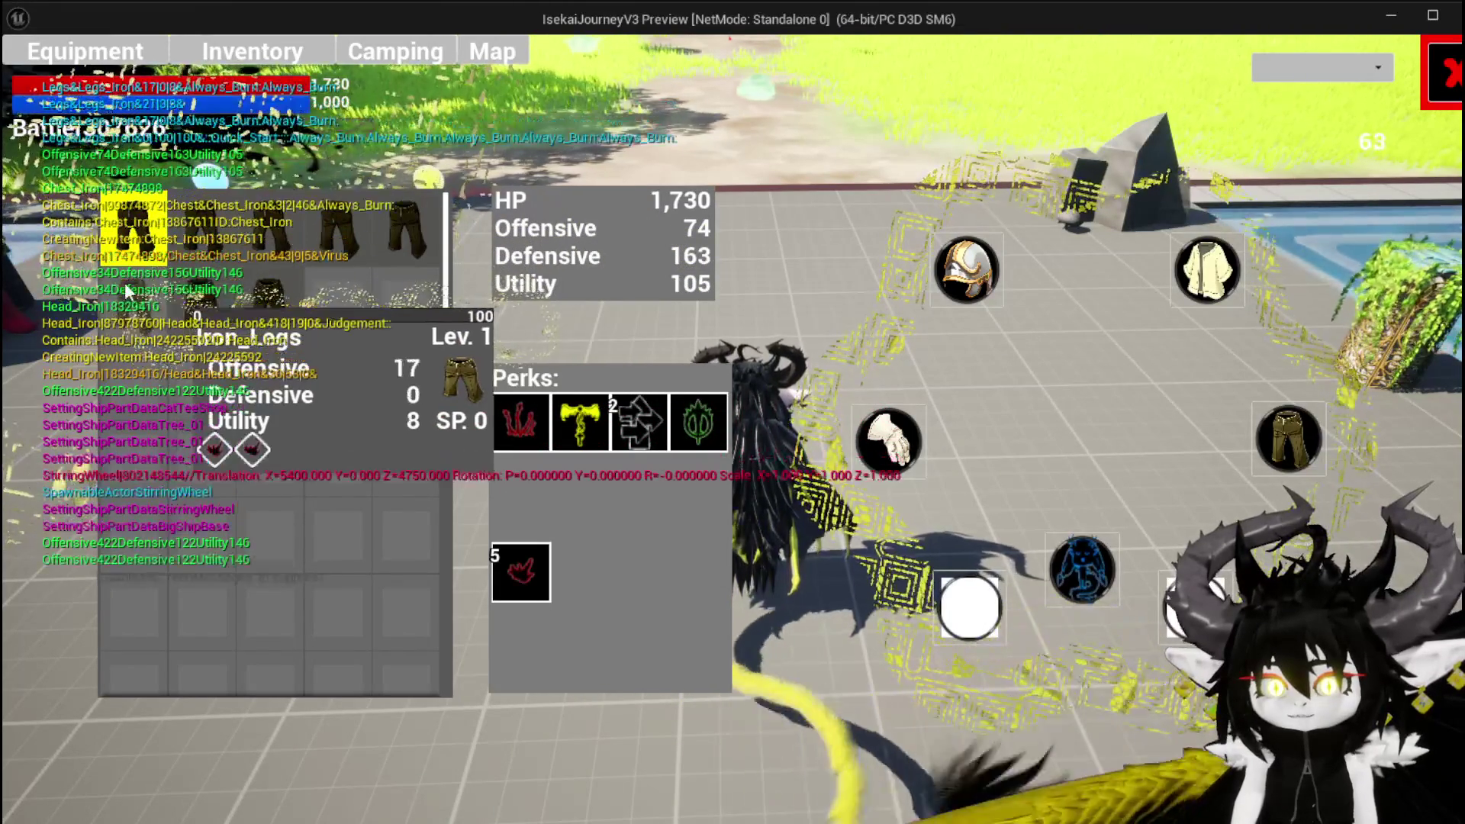
click(192, 298)
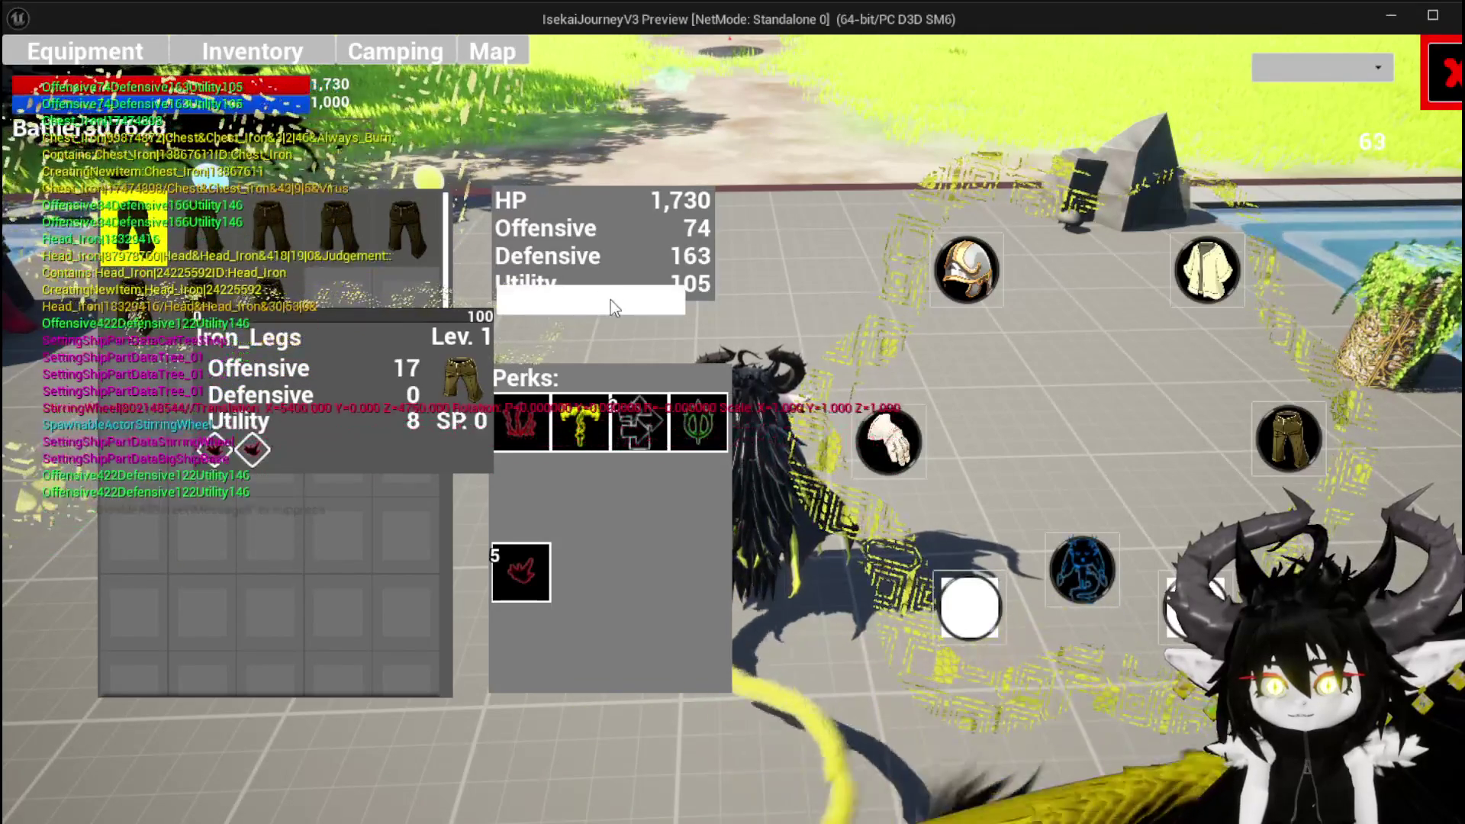
click(610, 300)
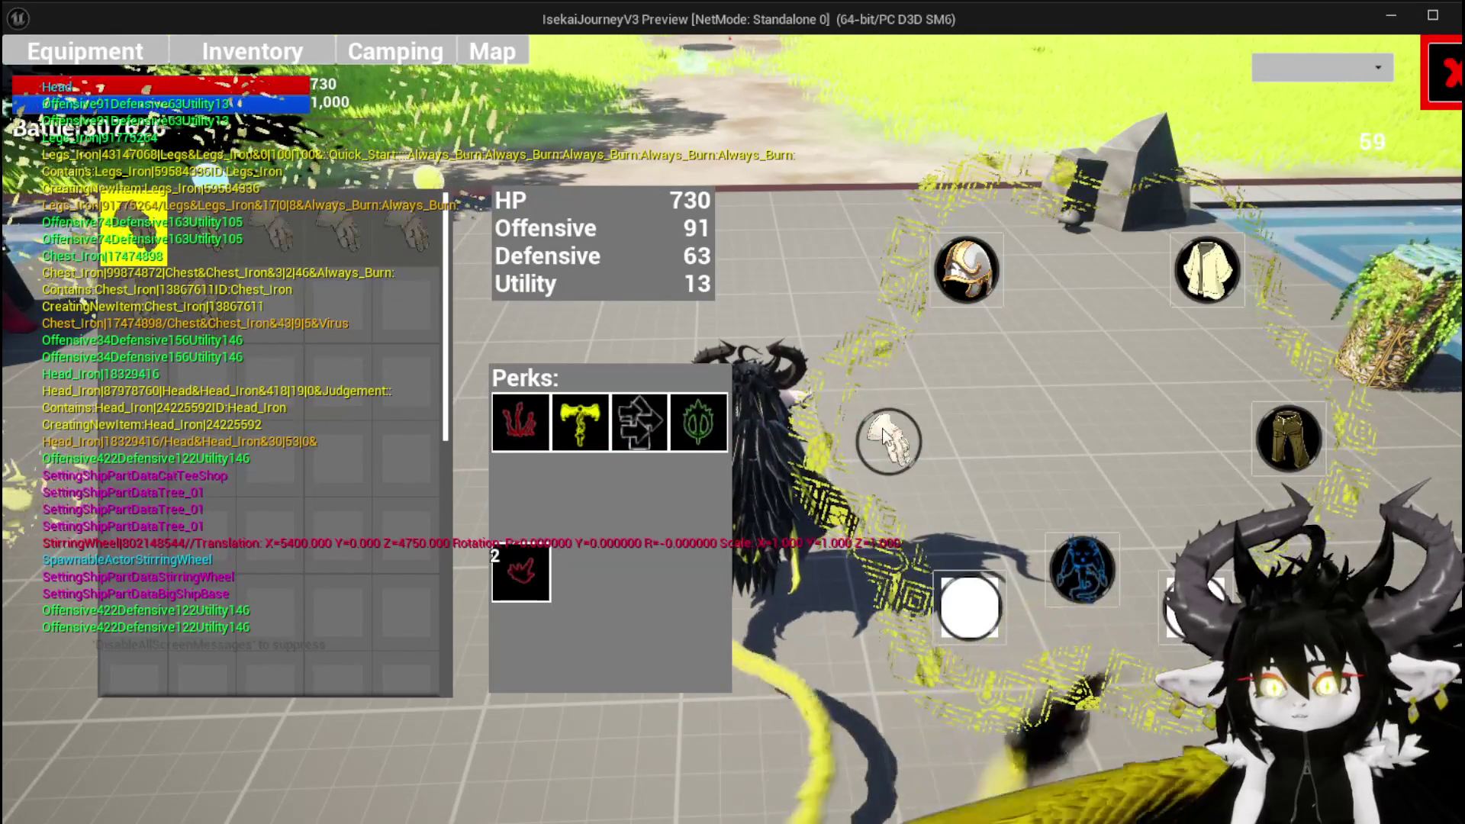
Step: Swap in the Lev. 3 Iron_Chest for HP 870, Offensive 98, Defensive 77, and close the menu
click(889, 441)
mouse_move(191, 231)
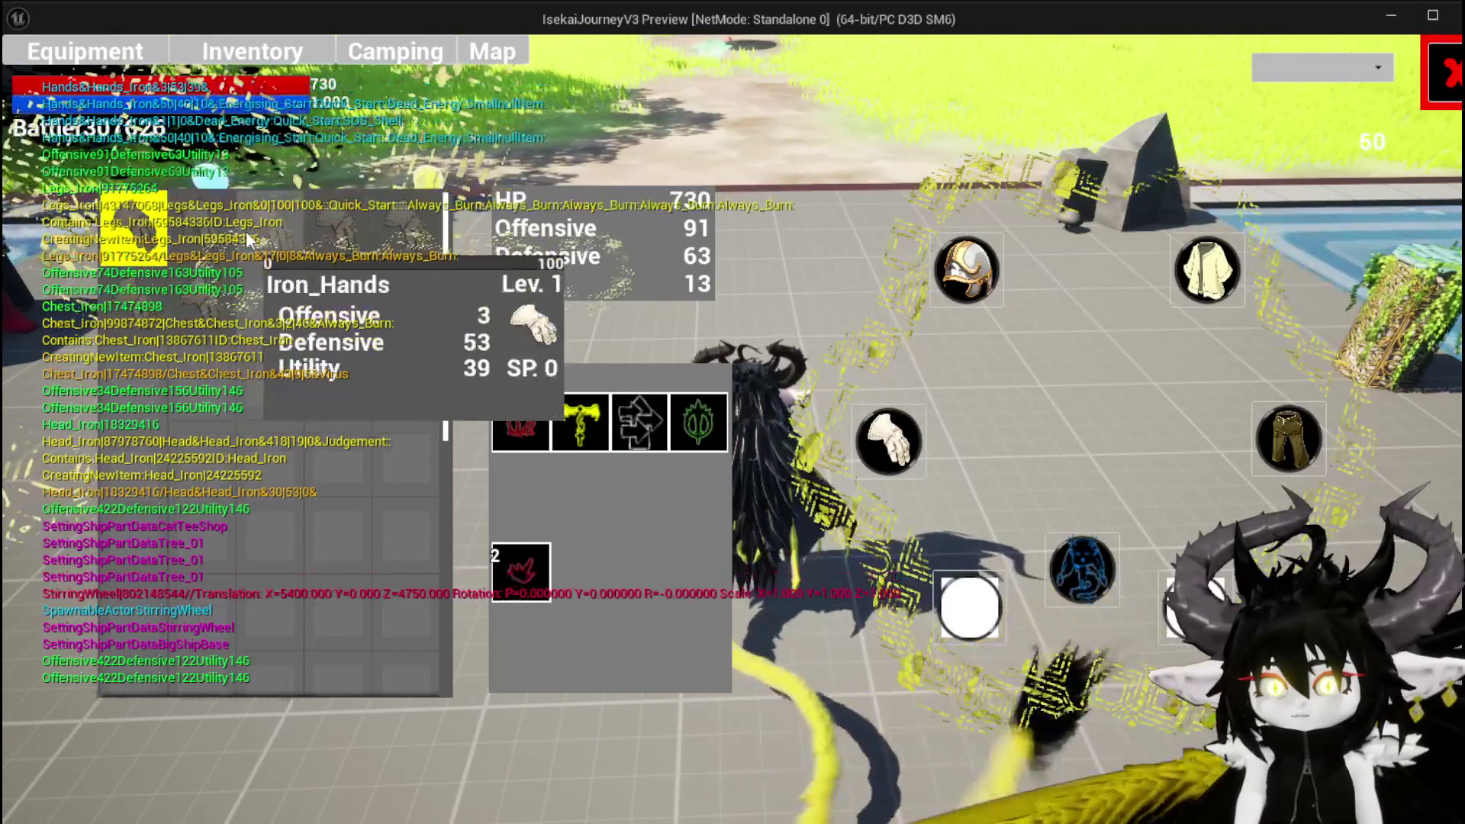
mouse_move(336, 238)
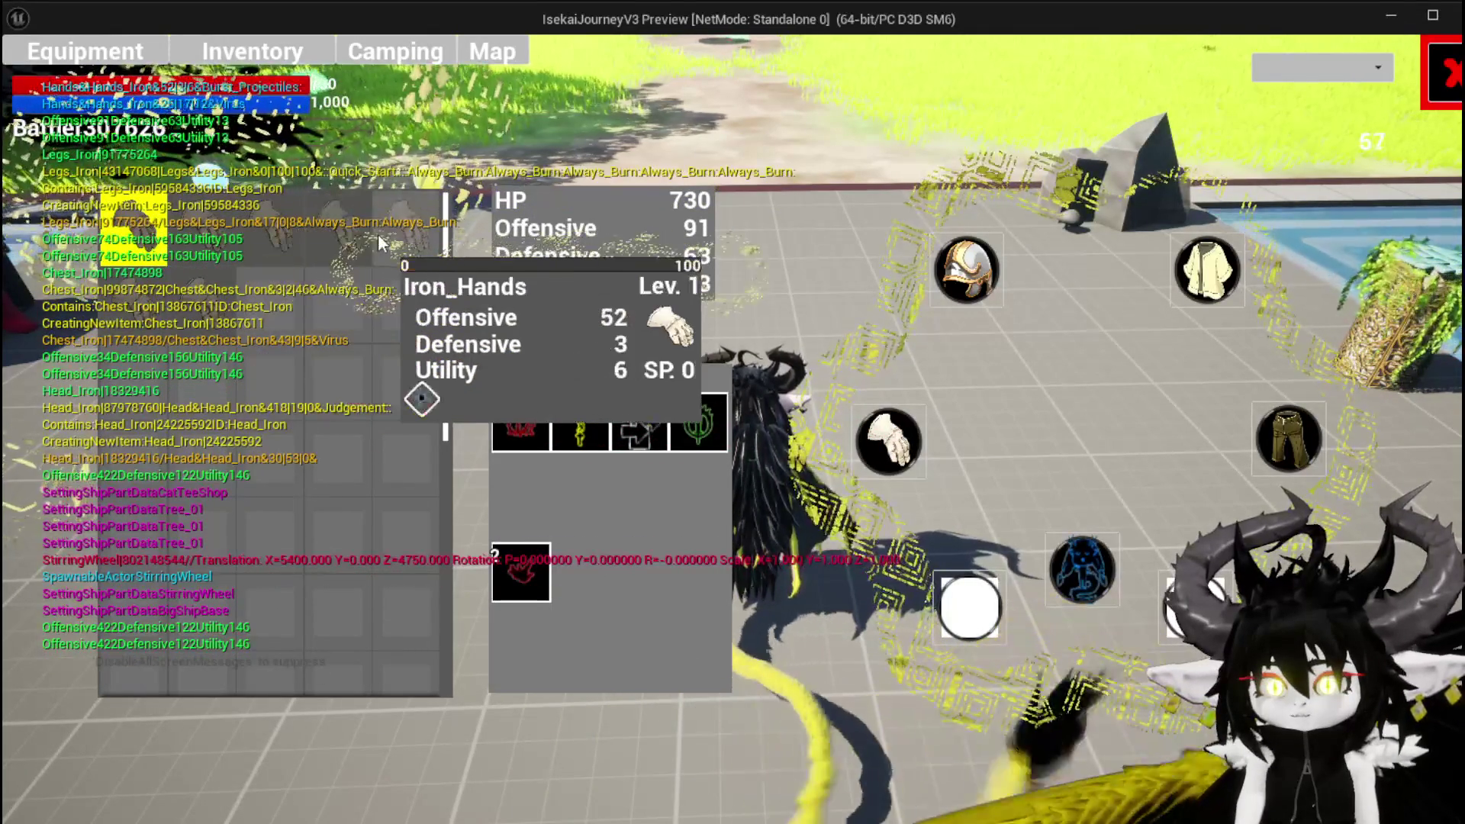
mouse_move(116, 239)
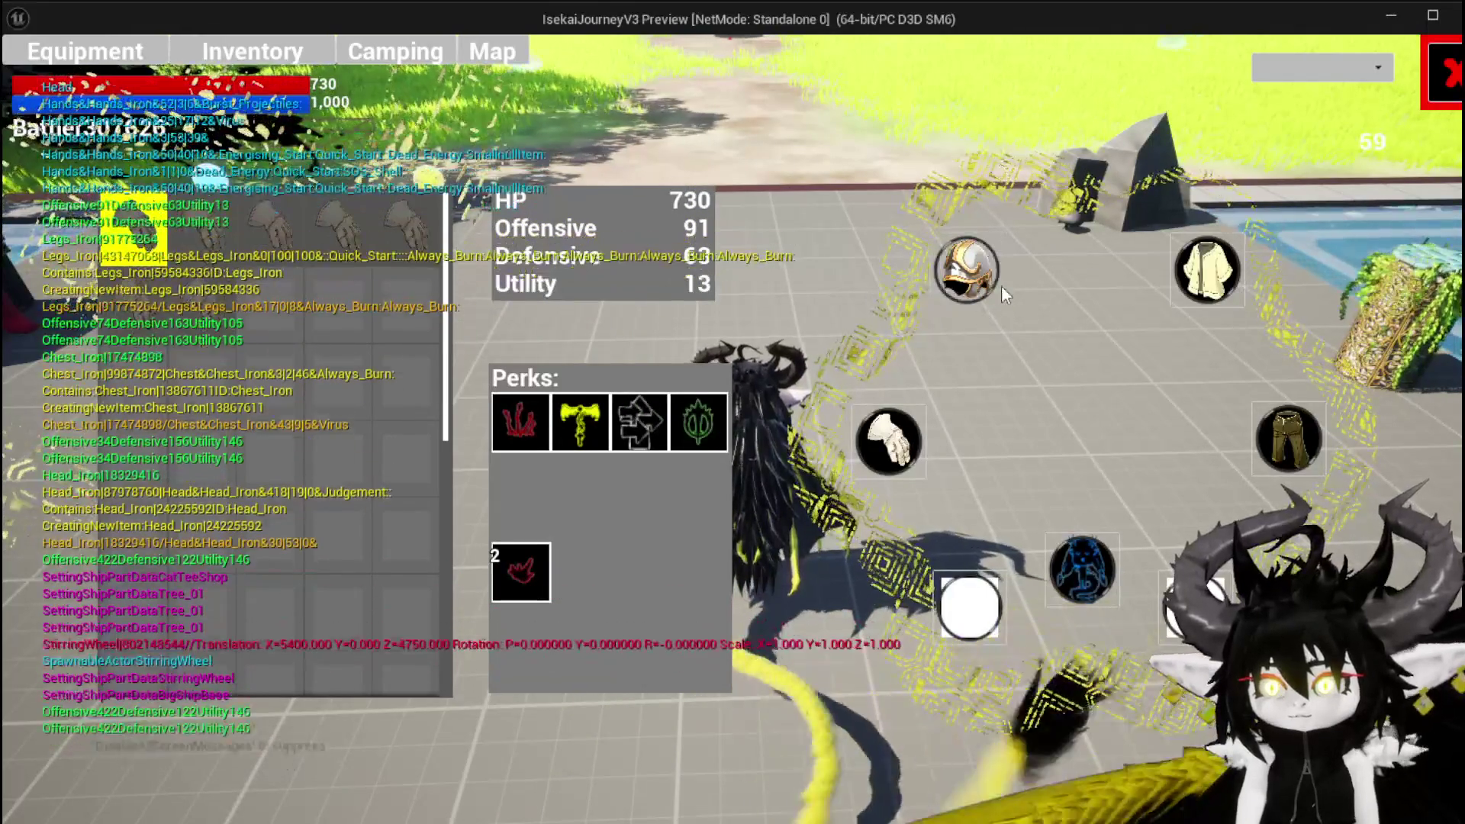
click(979, 286)
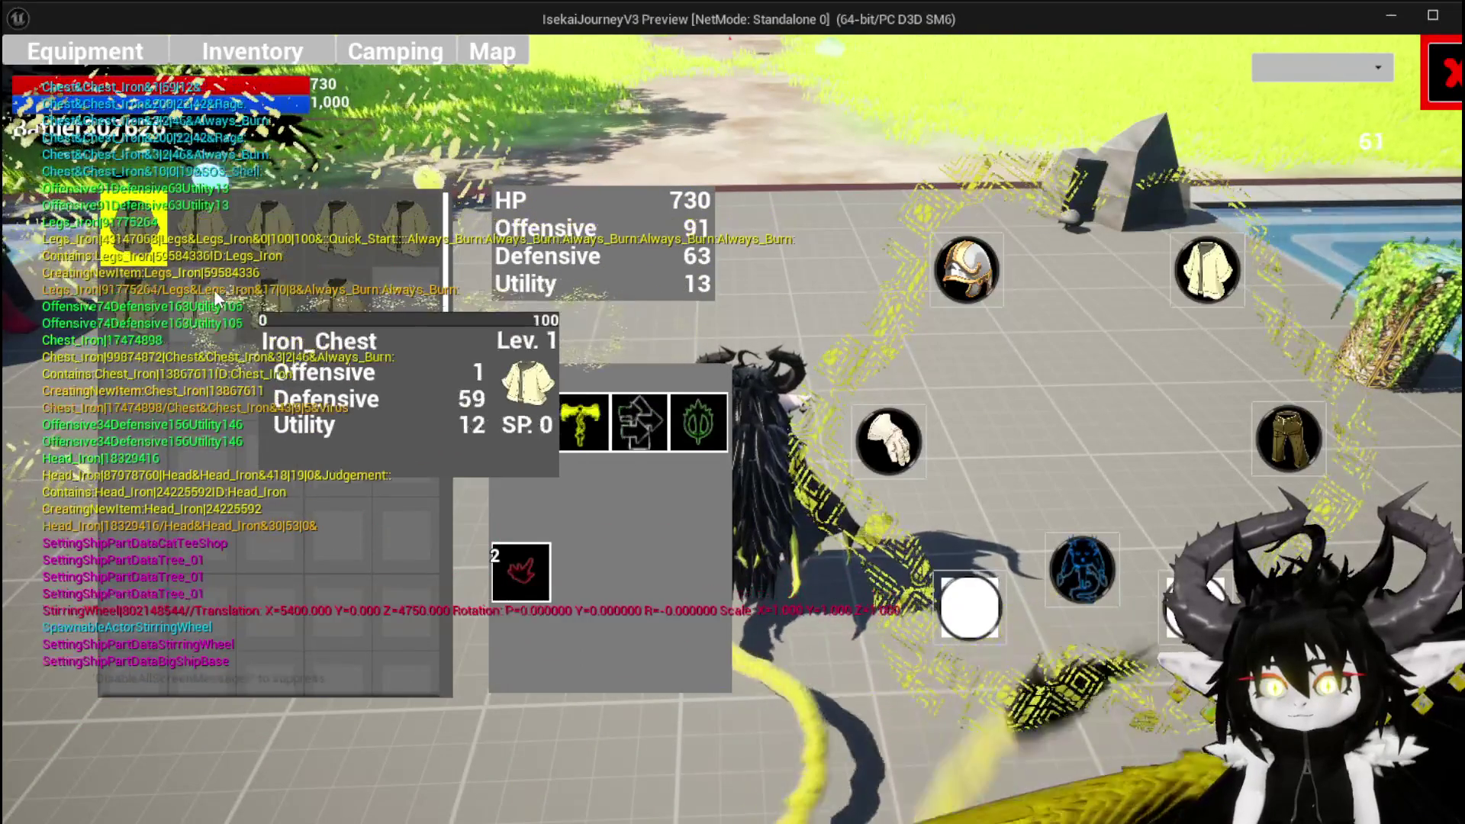
click(406, 236)
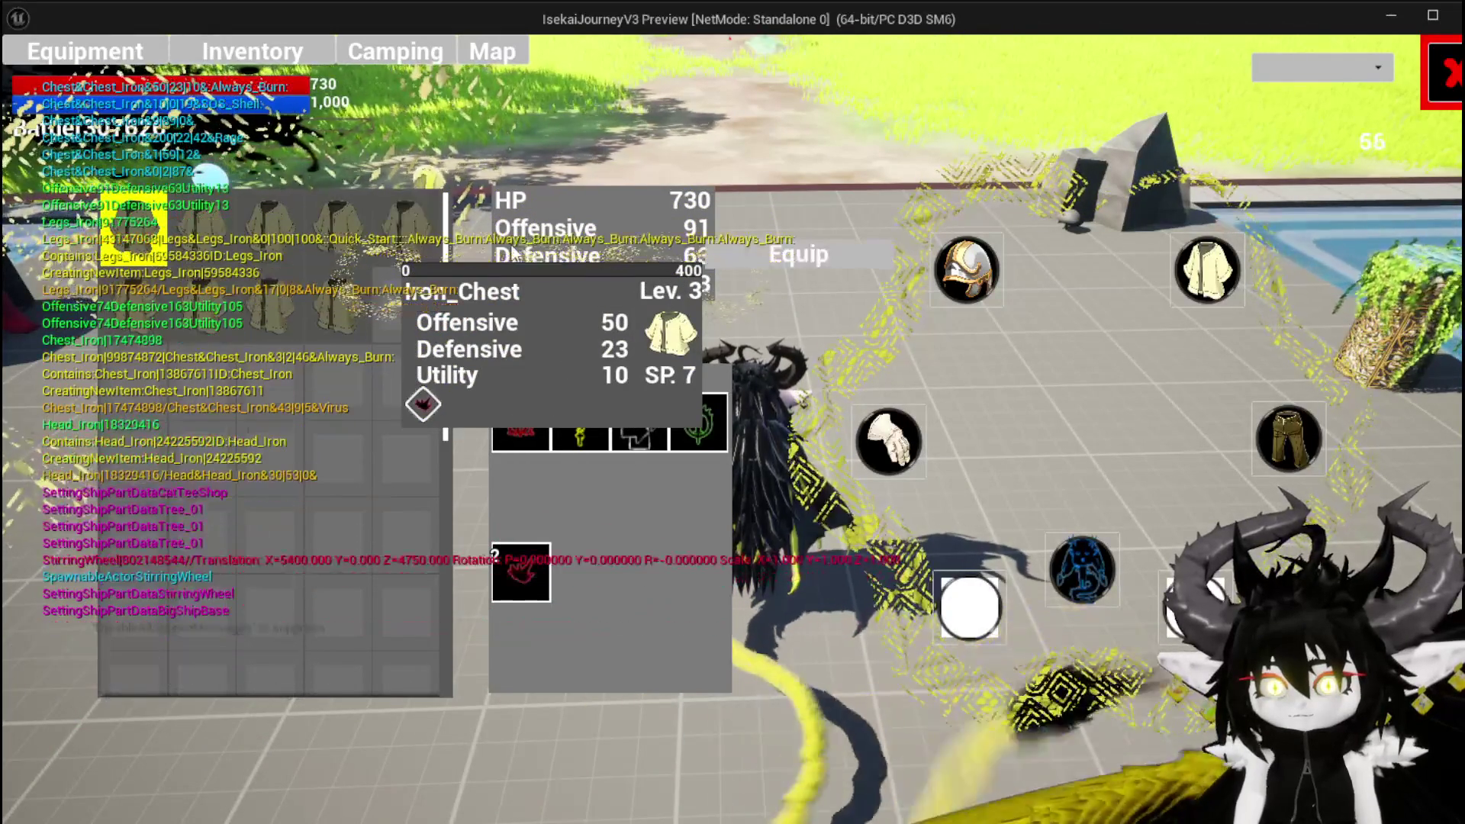
click(772, 248)
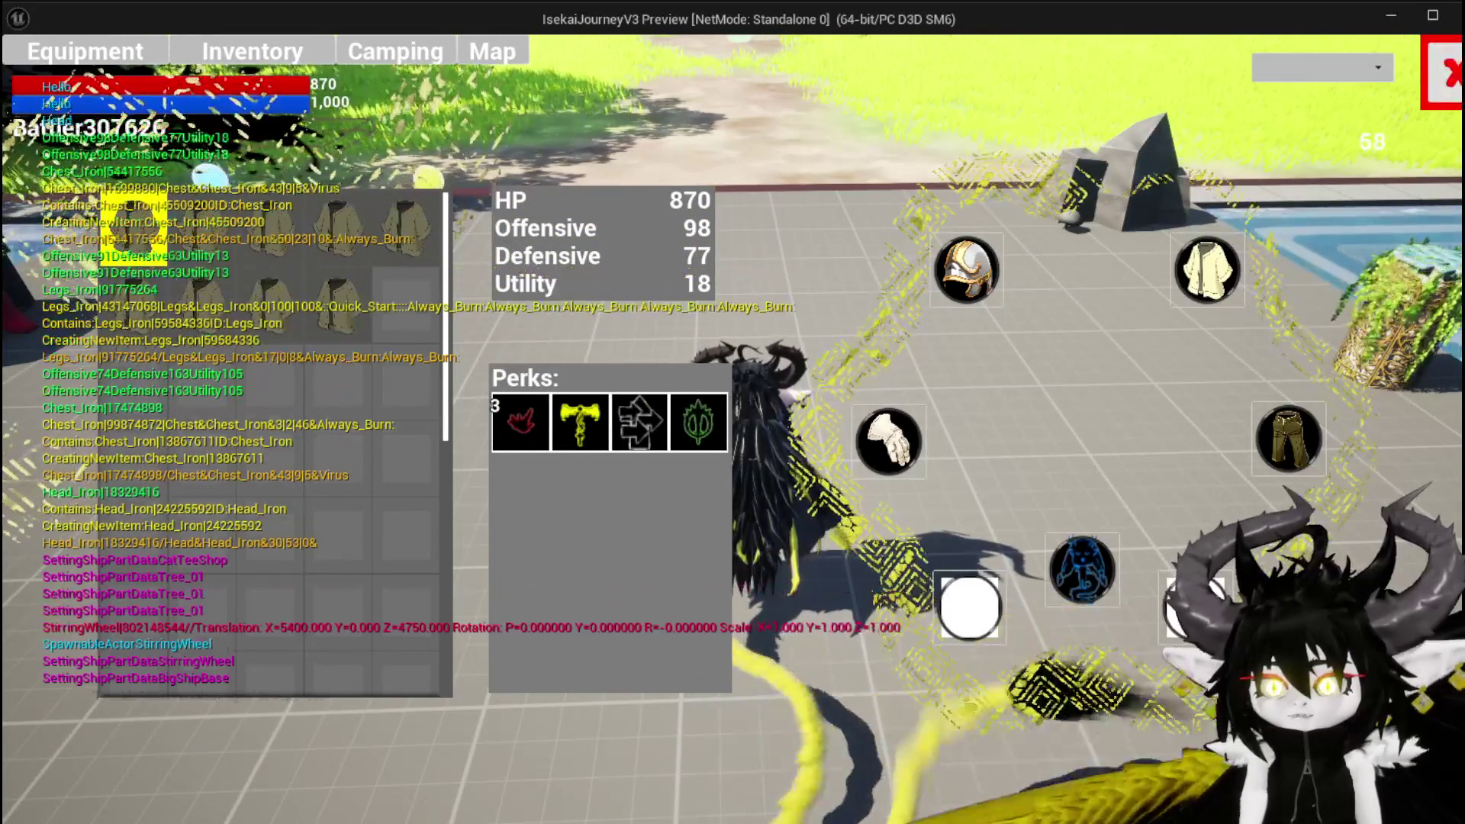
key(Tab)
Step: Run and jump to the red spiked slime, attack it to start the five-slime battle, and play Pillar
key(w)
key(space)
key(w)
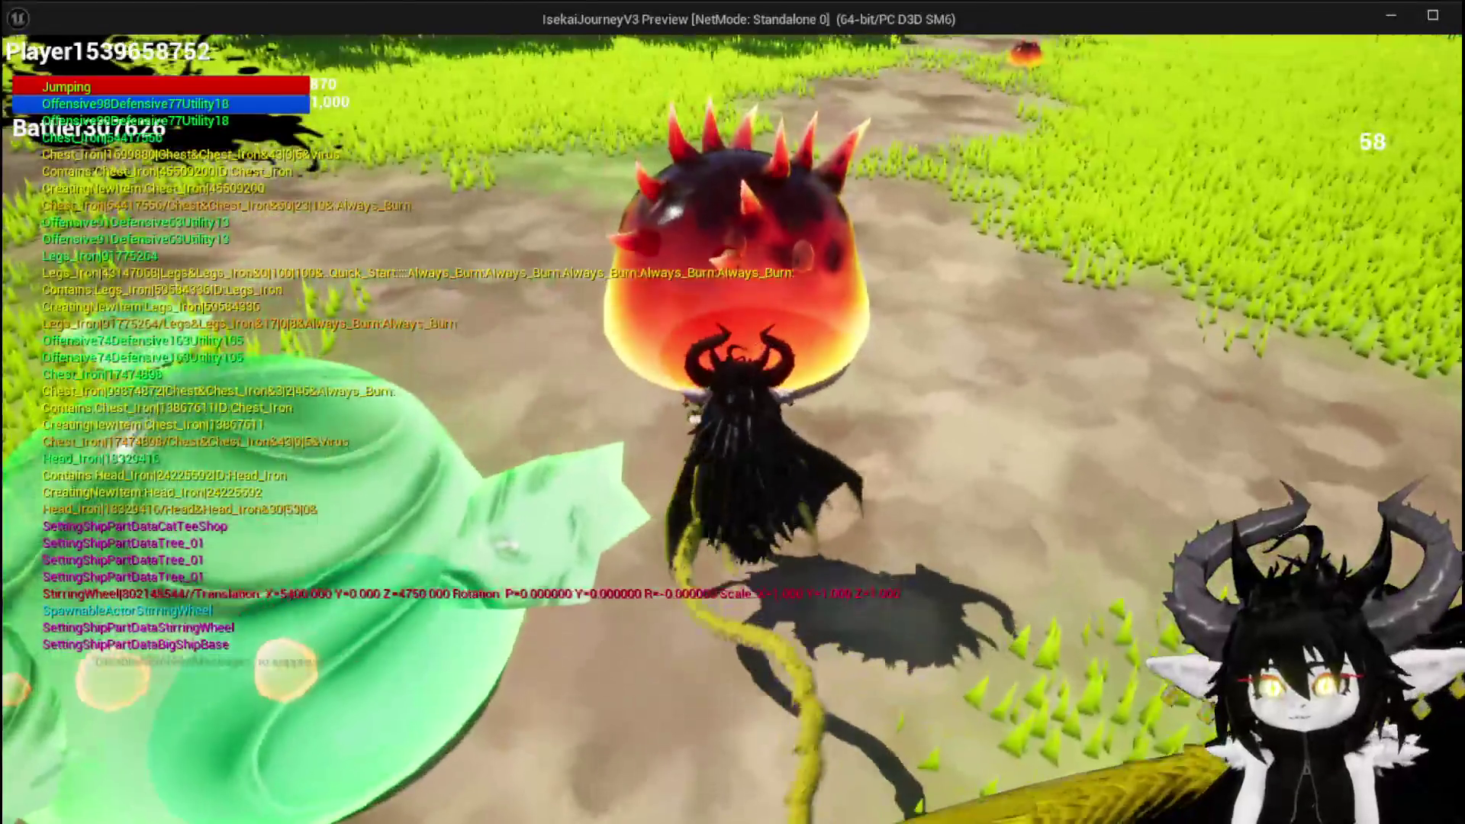
key(e)
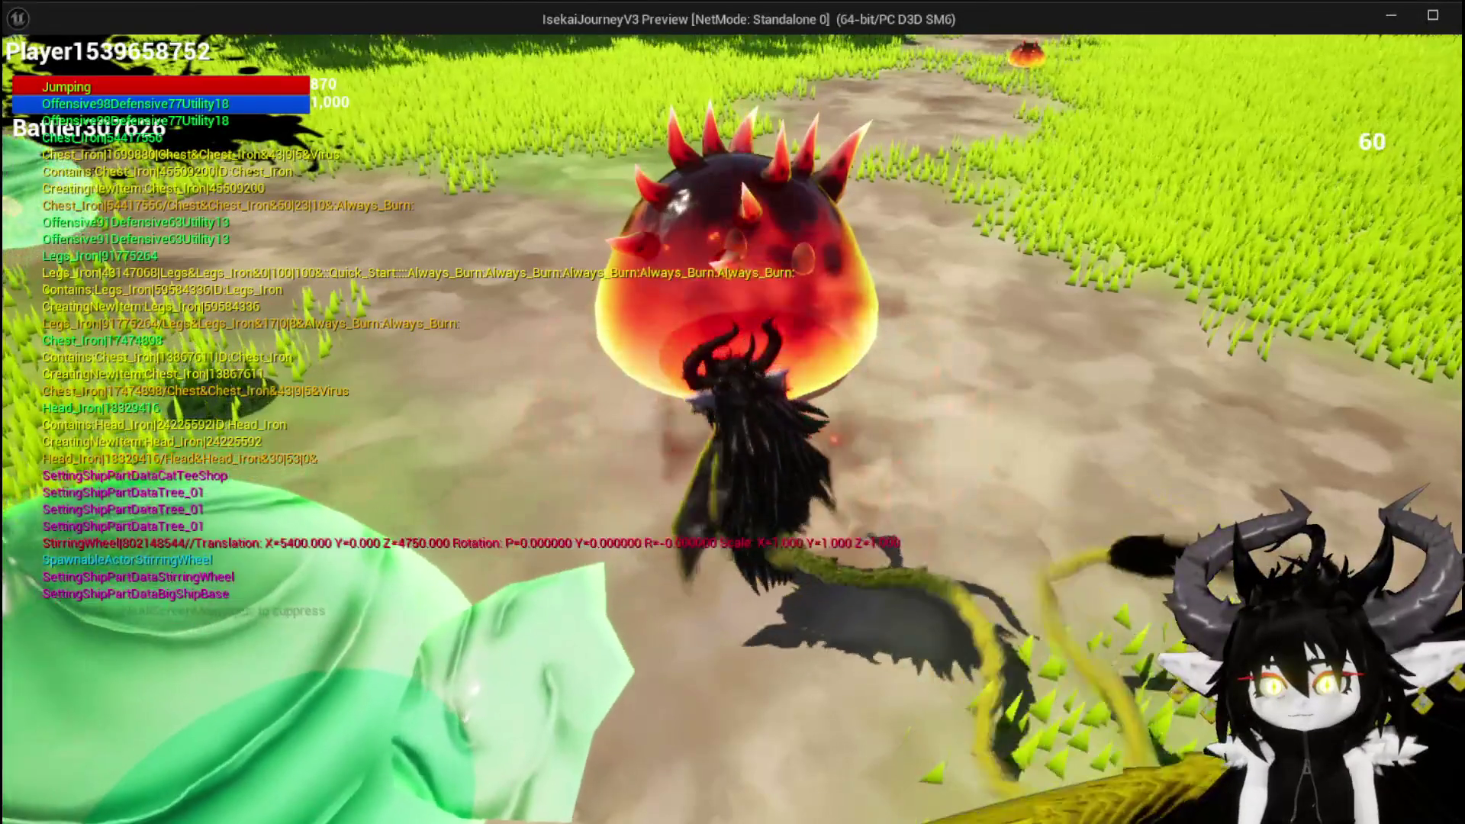
key(e)
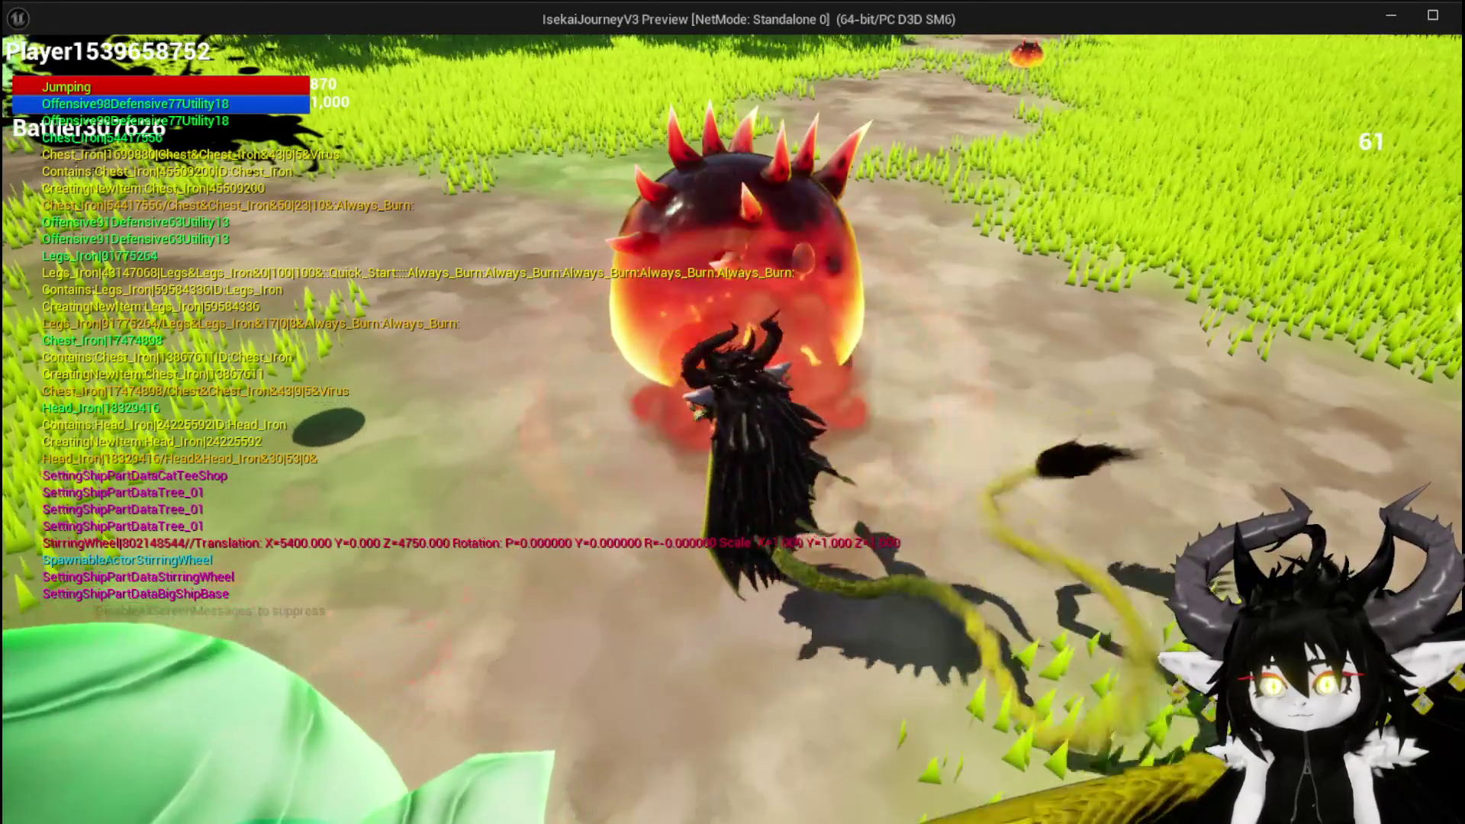
key(e)
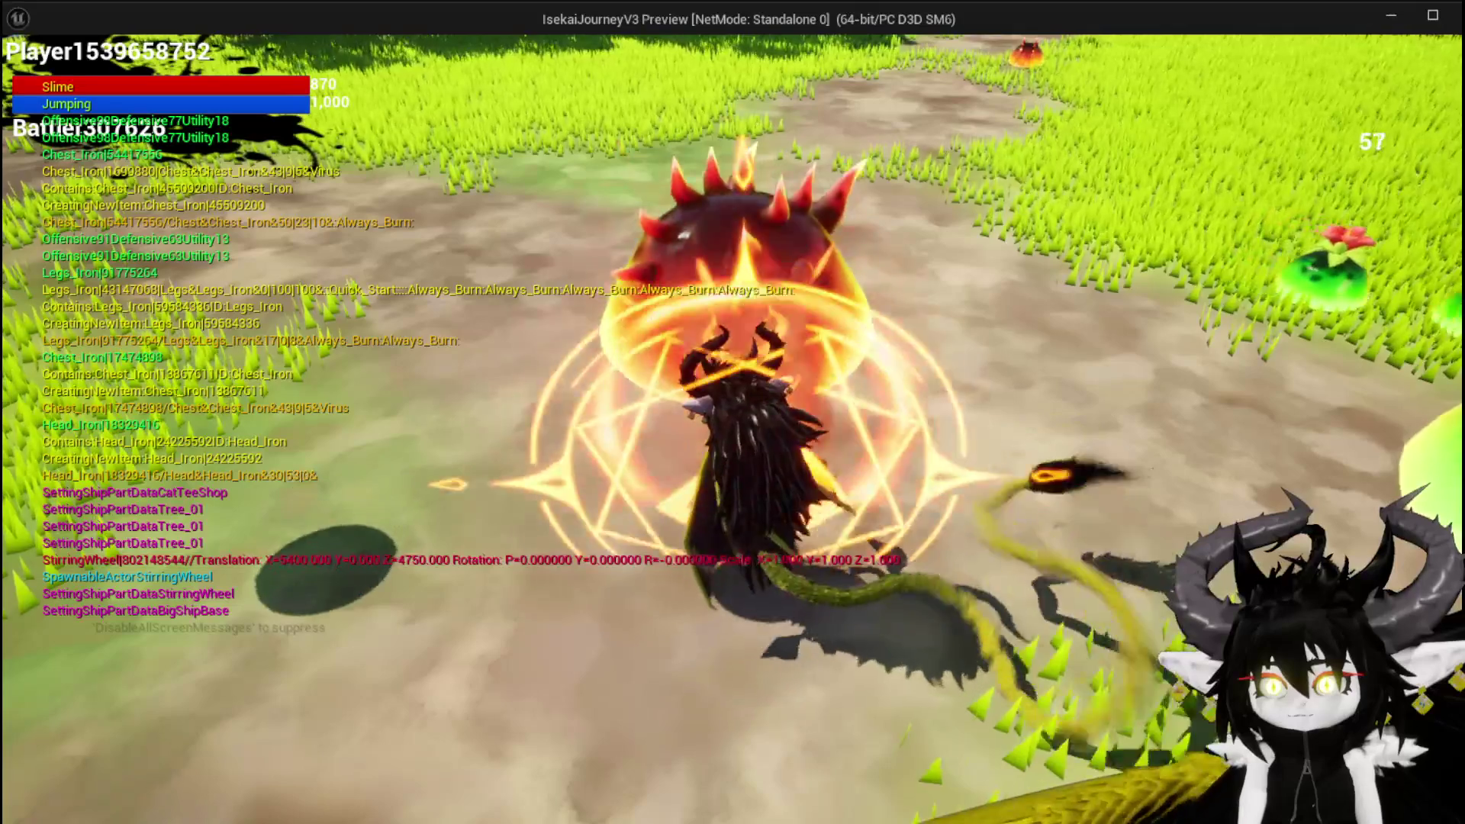
key(e)
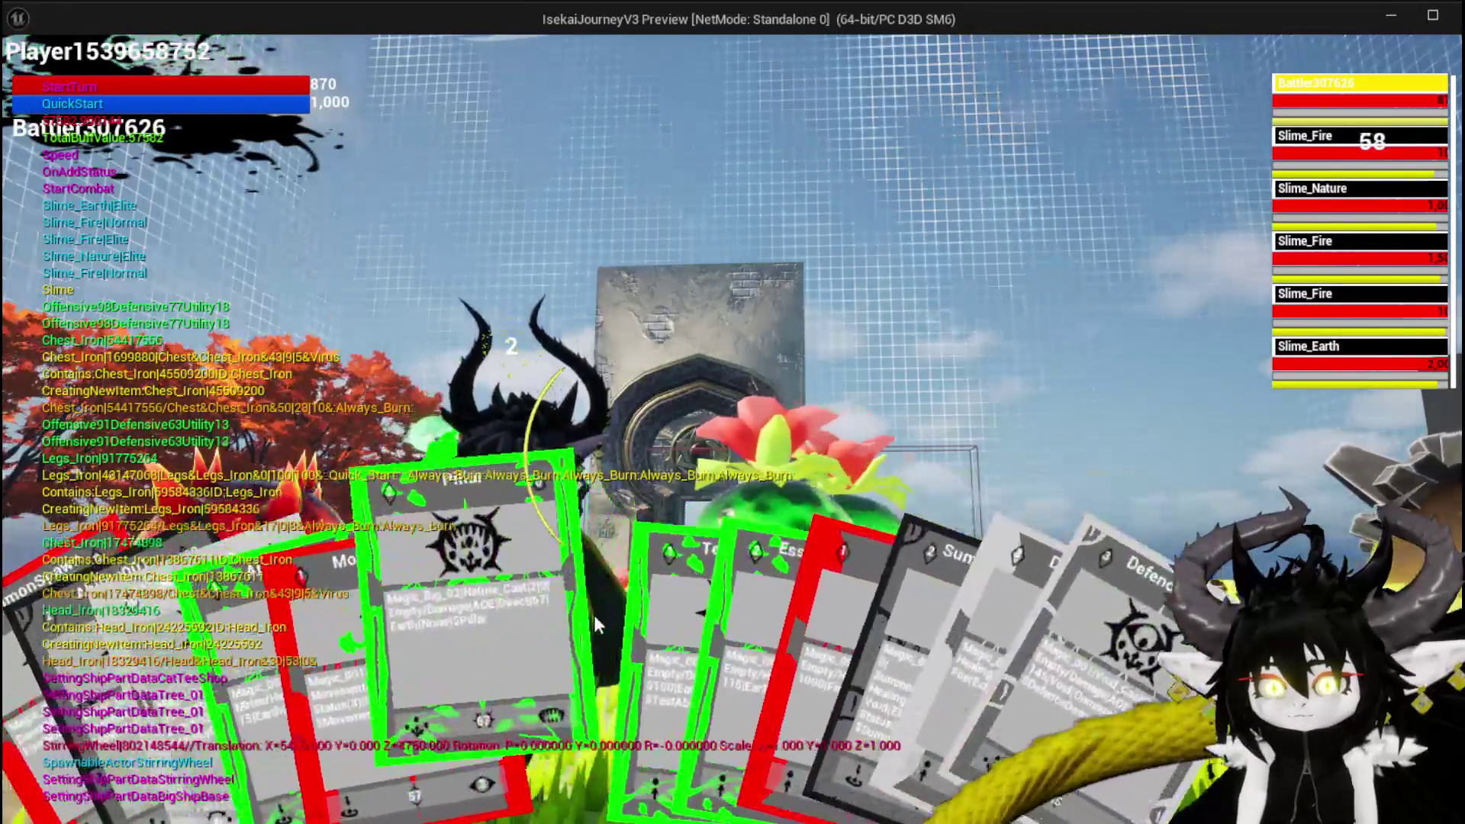
click(593, 615)
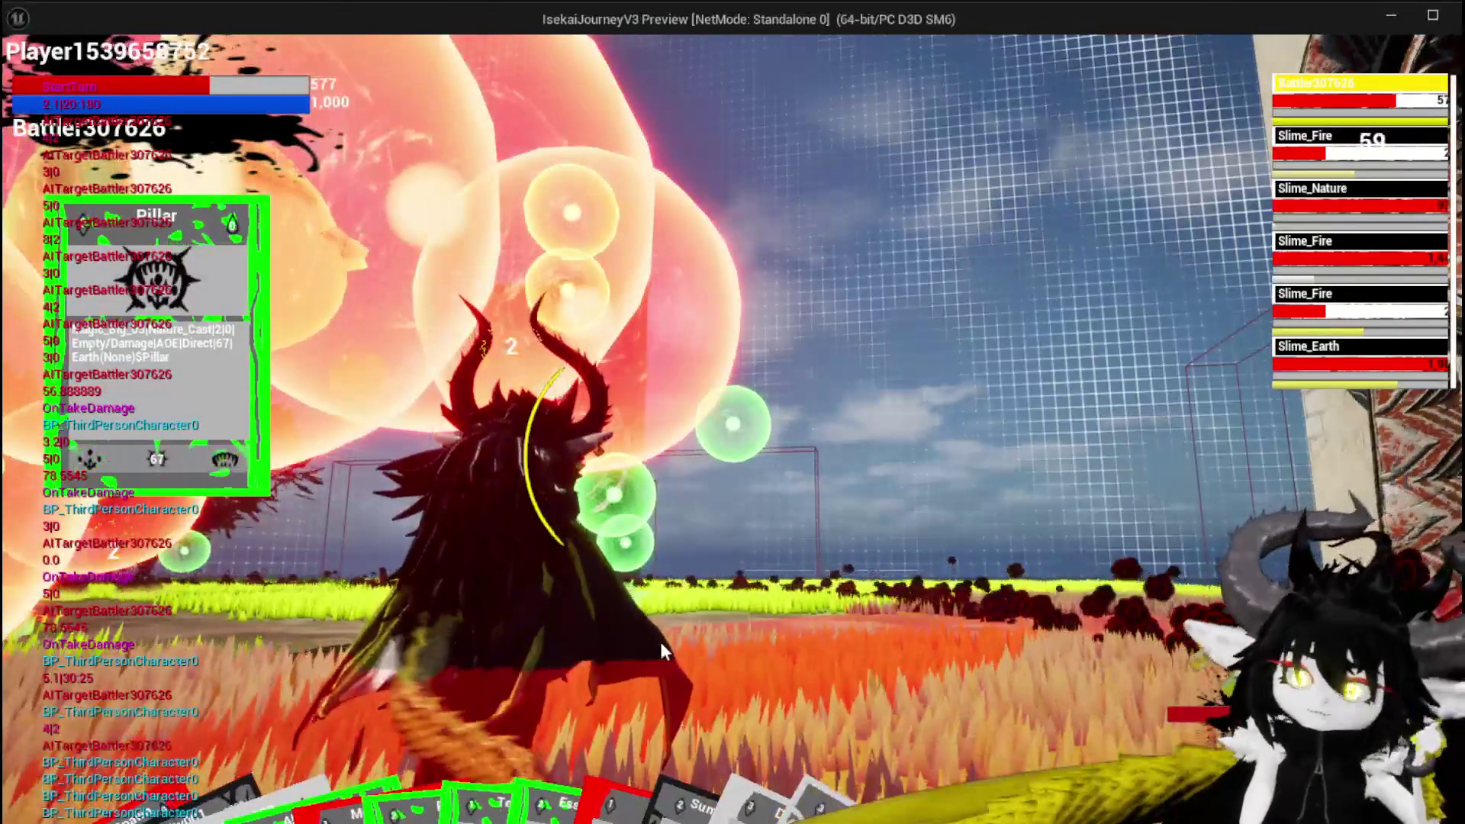
Step: Cast the SummonSpawn card on Slime_Fire
mouse_move(329, 818)
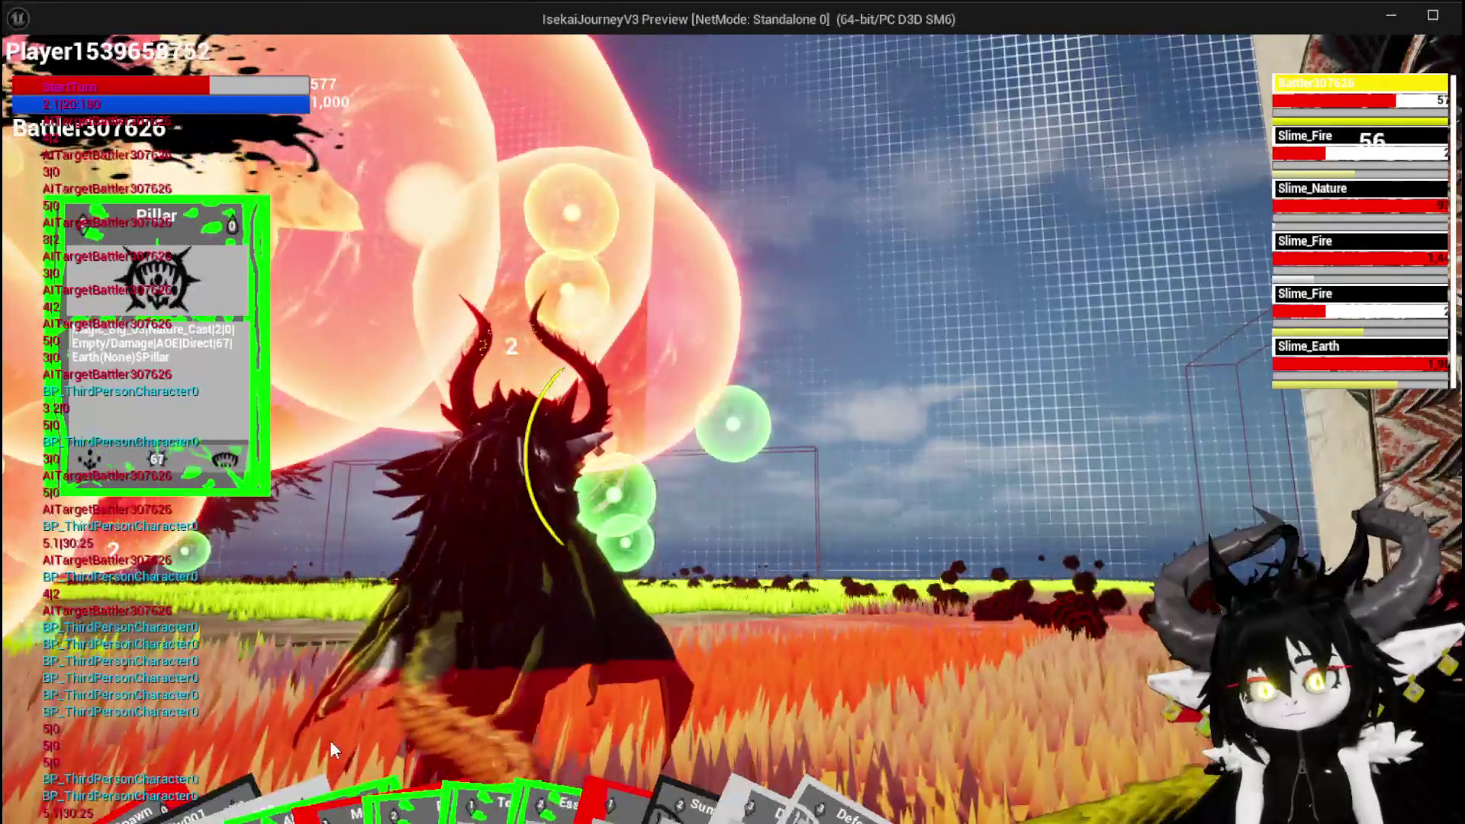
mouse_move(174, 780)
click(48, 793)
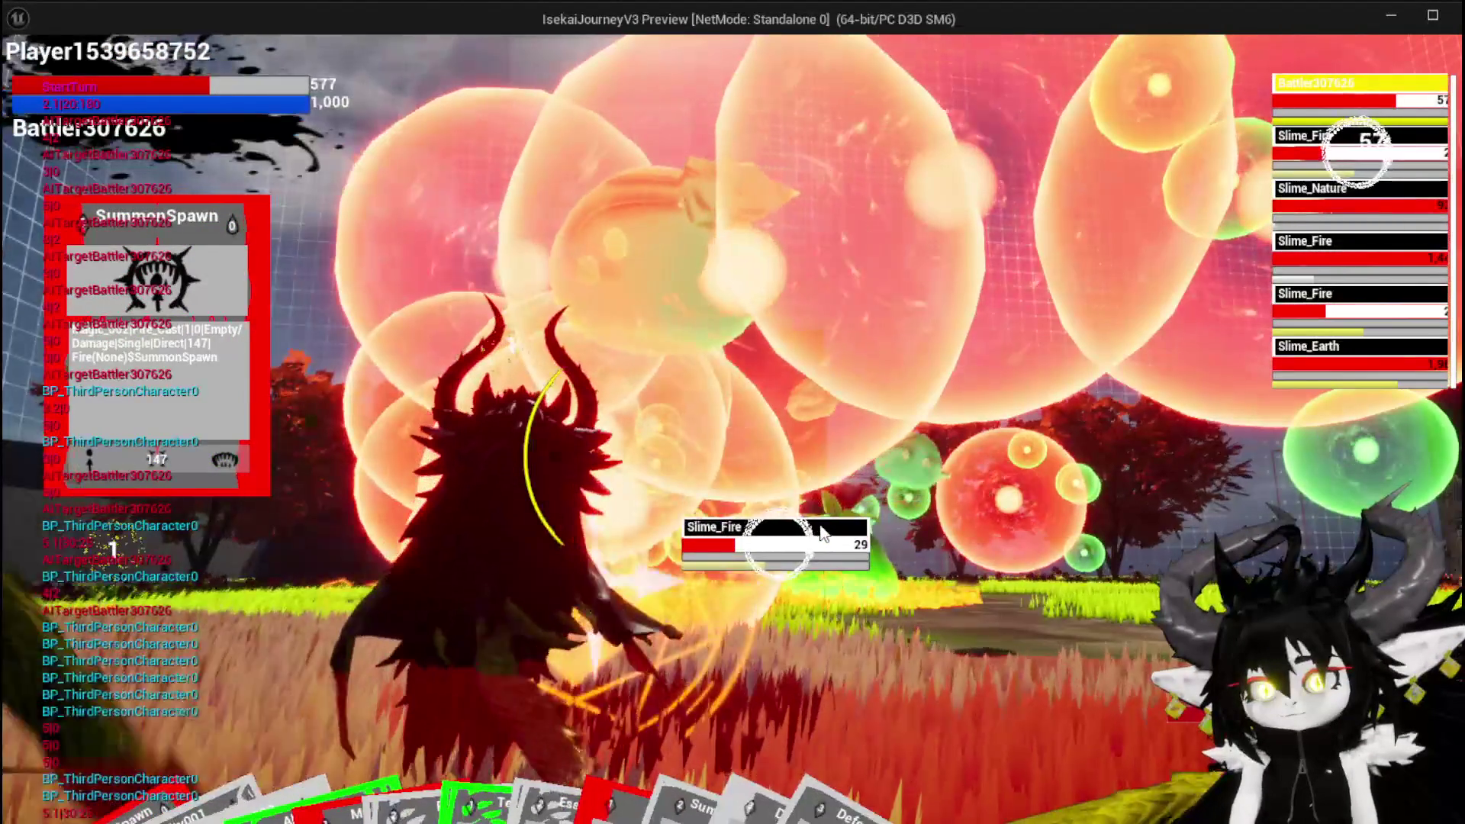
click(821, 531)
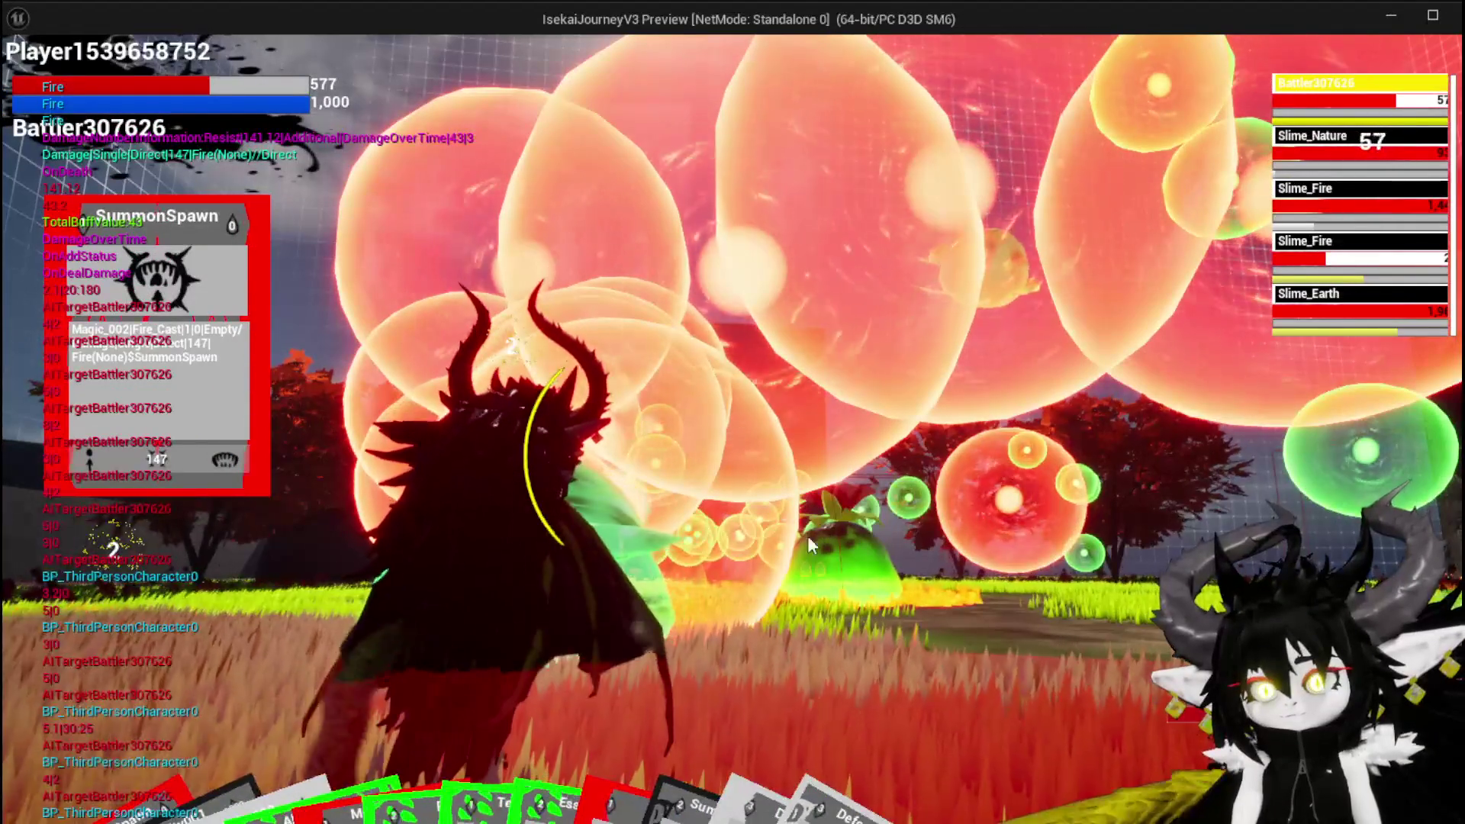
Step: Play the Slow card and SummonSpawn again, then switch the target to Slime_Earth
mouse_move(715, 714)
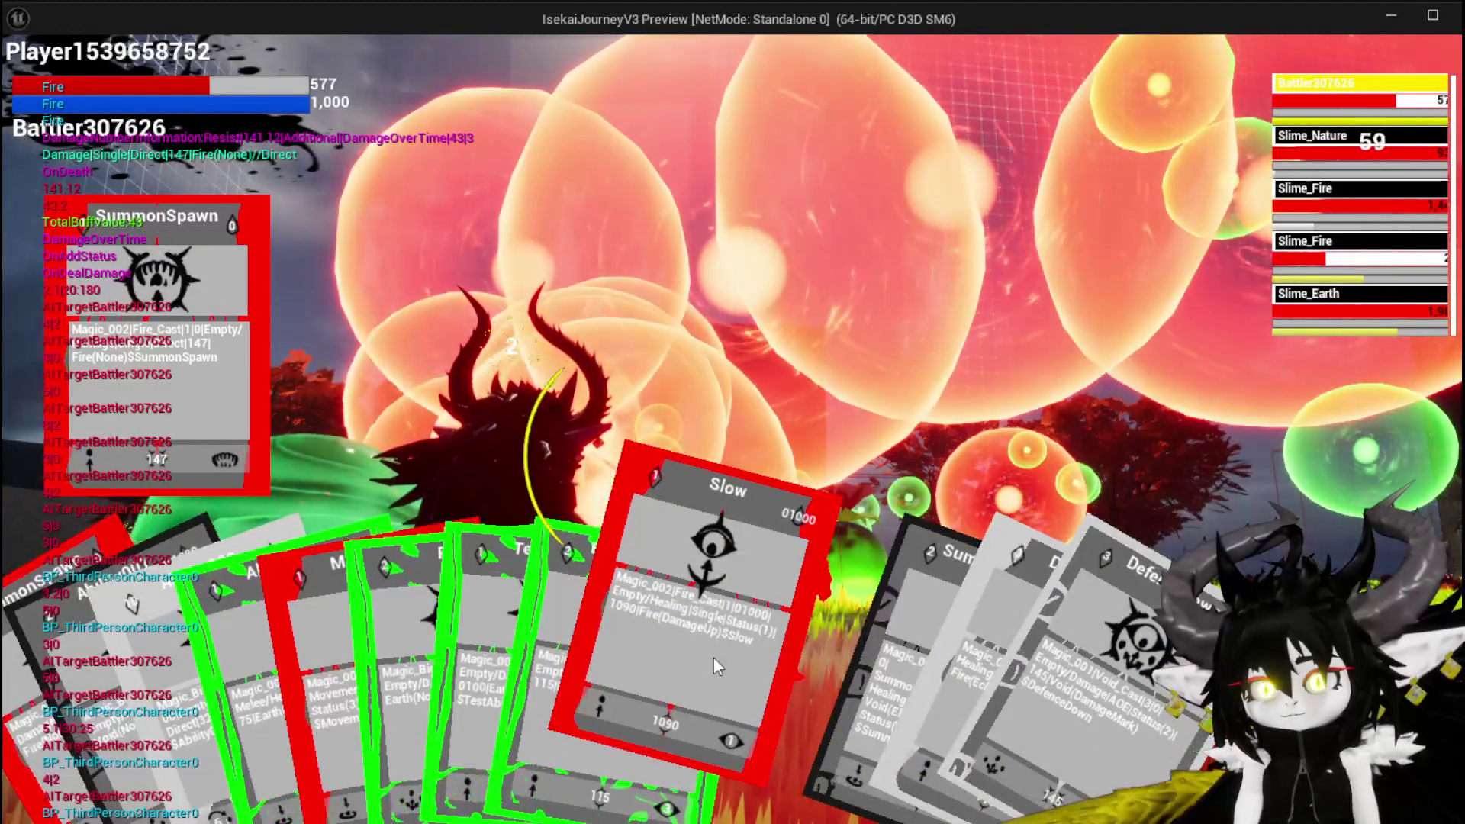
click(713, 658)
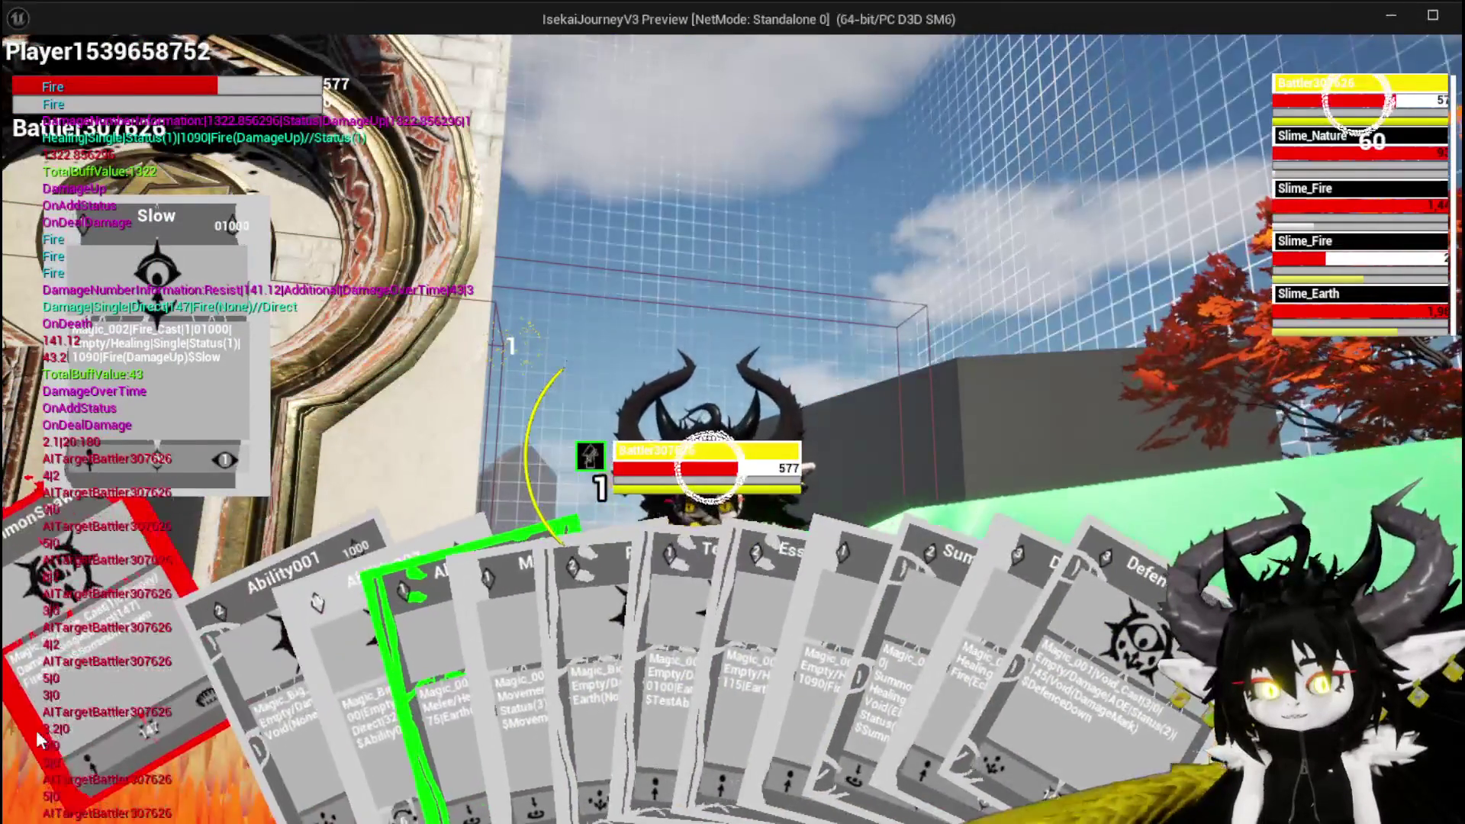
click(662, 631)
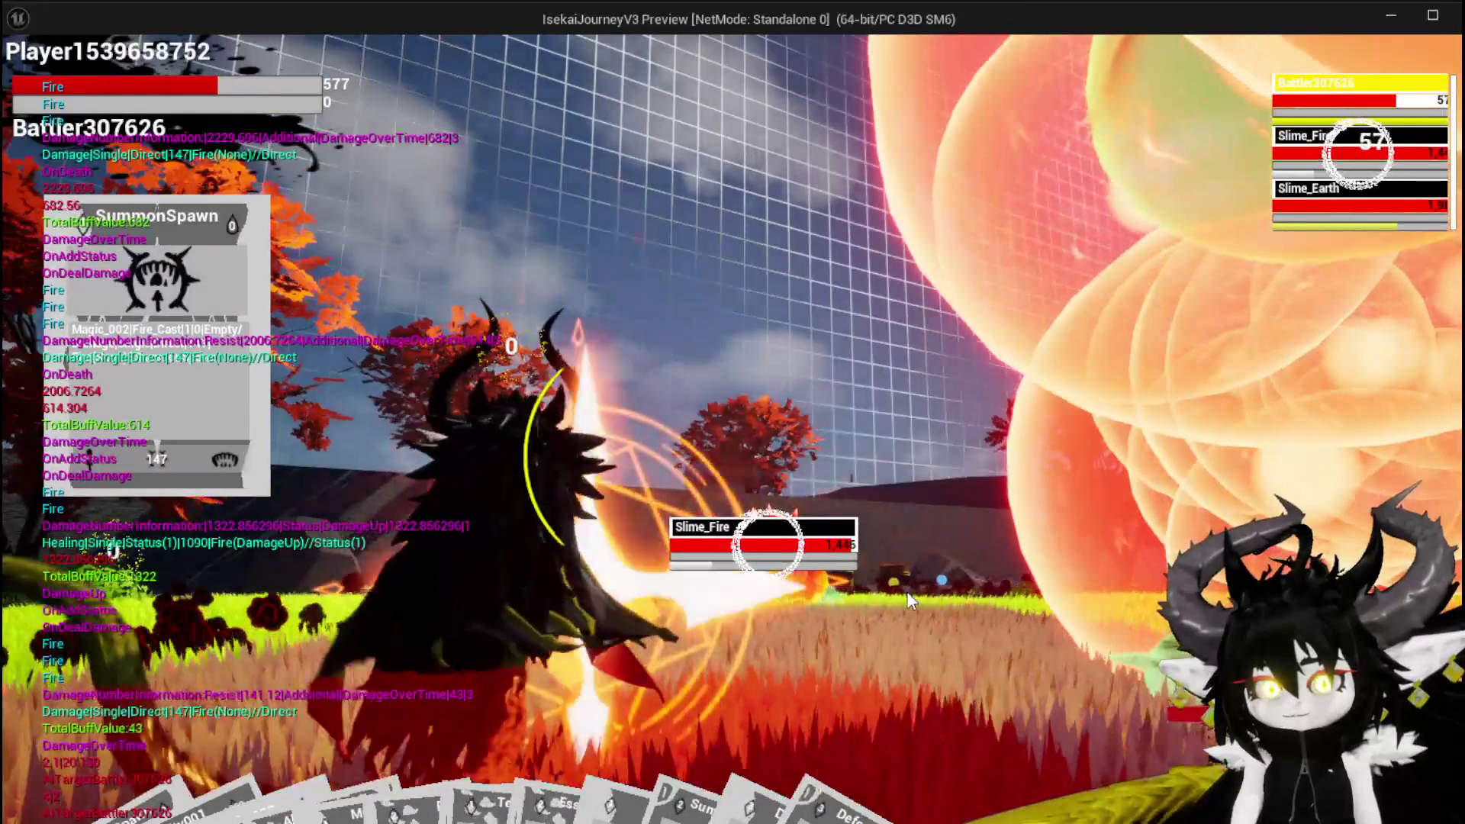
key(e)
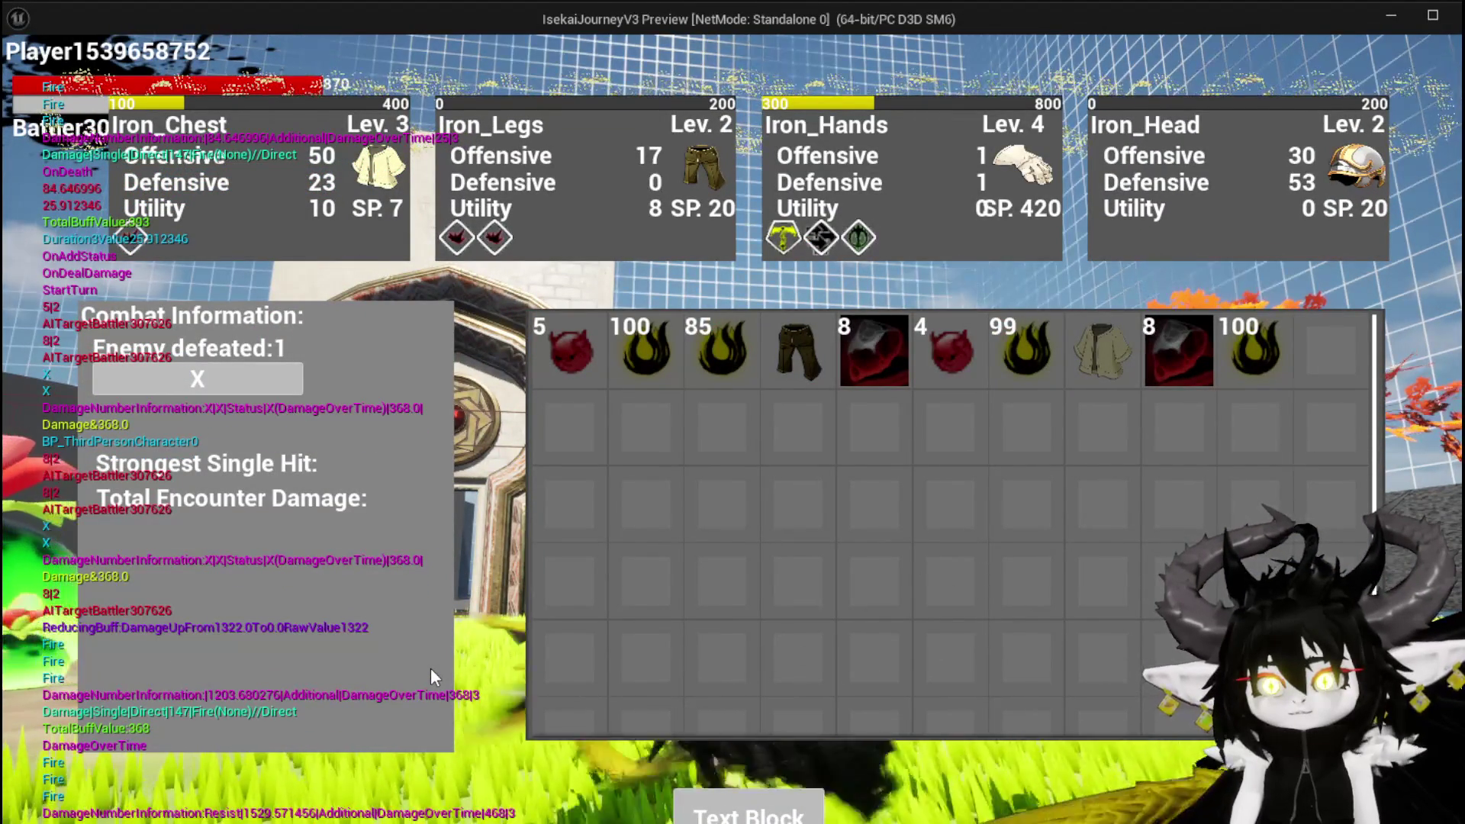
Step: Remove the stacked loot, including the Essence stack, from the inventory
mouse_move(804, 350)
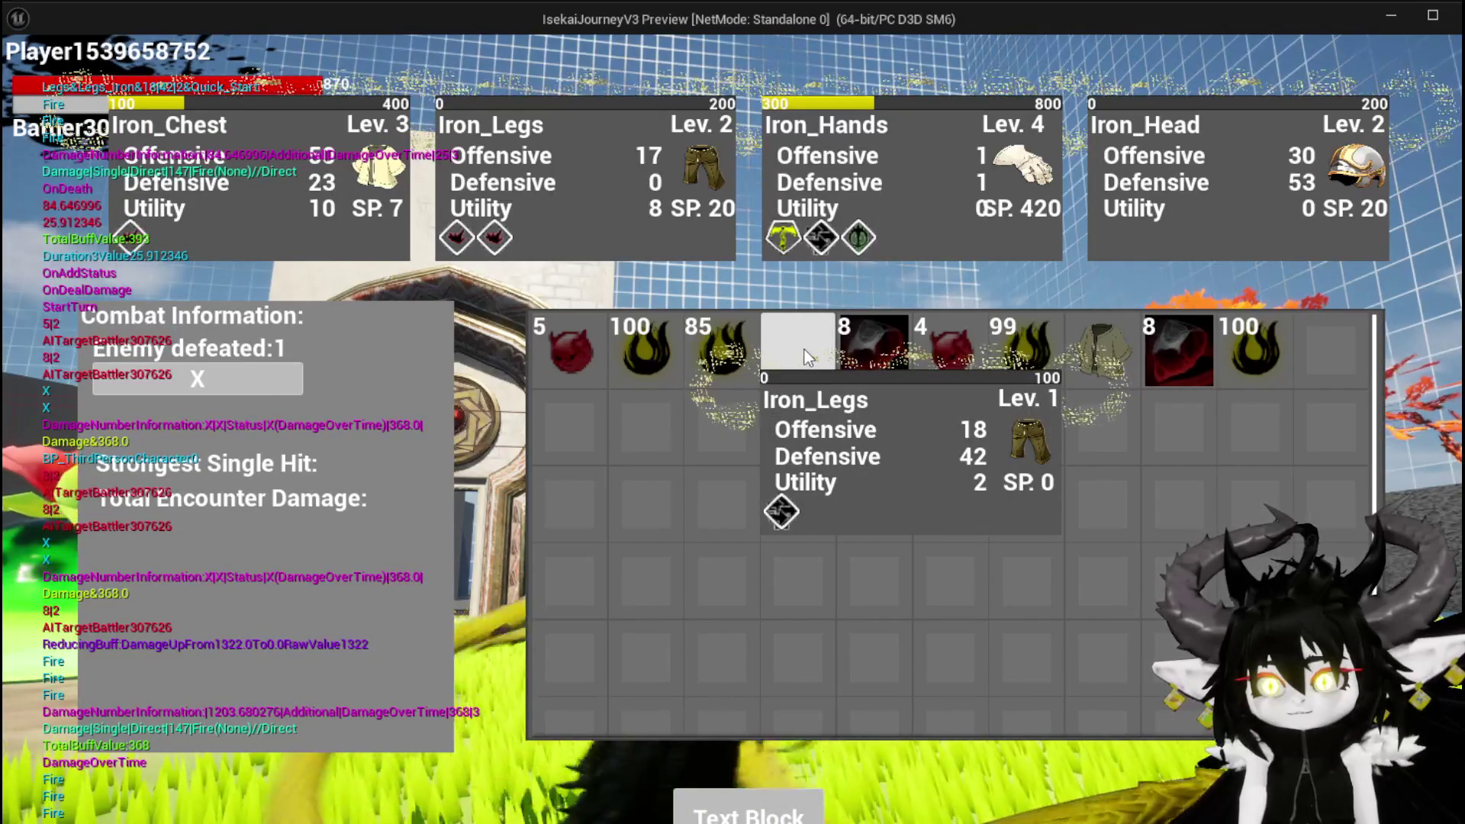
click(579, 336)
click(580, 336)
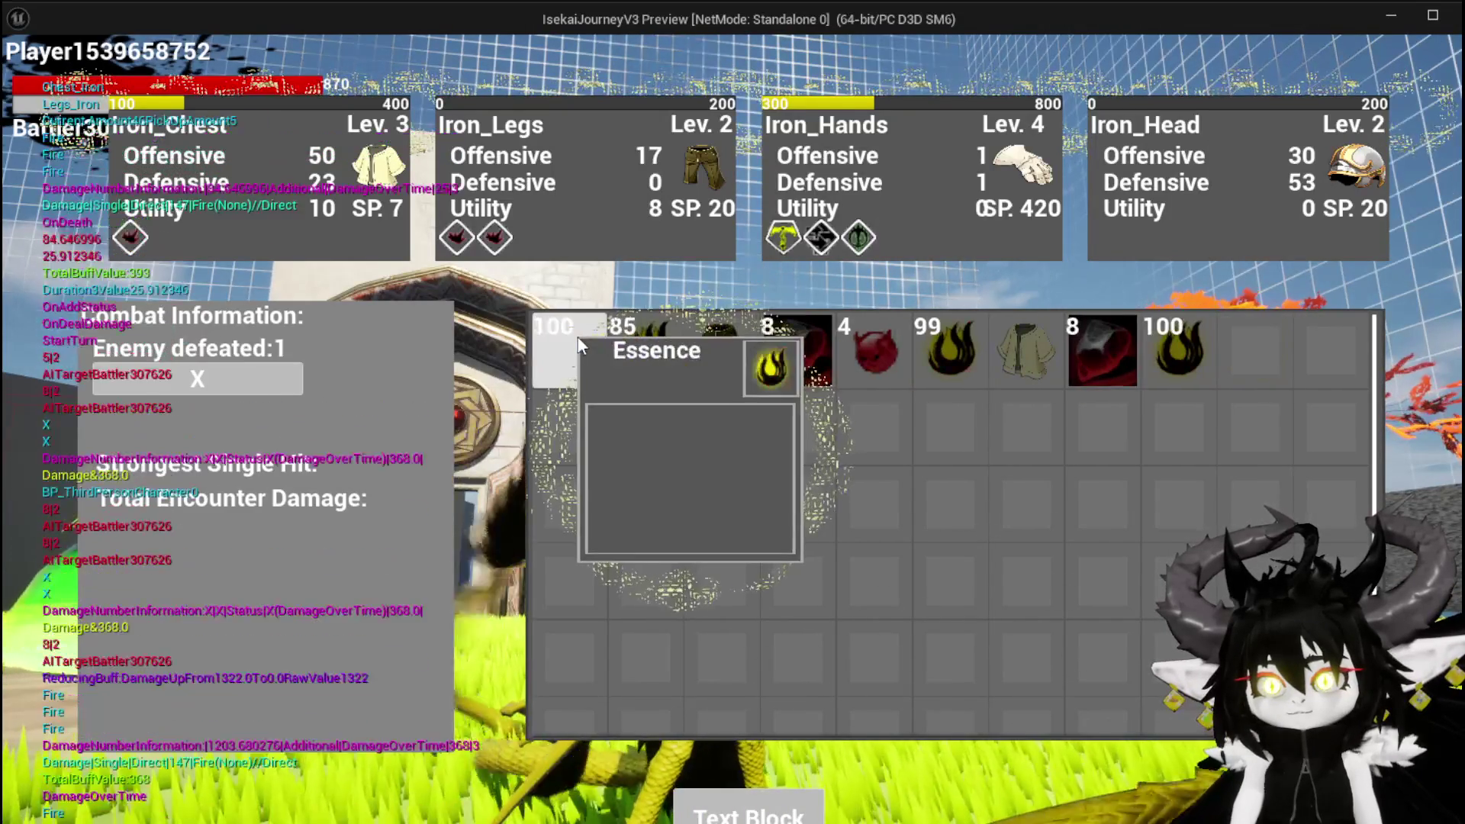
click(577, 335)
click(577, 336)
click(576, 335)
click(577, 339)
click(576, 340)
click(577, 340)
click(579, 345)
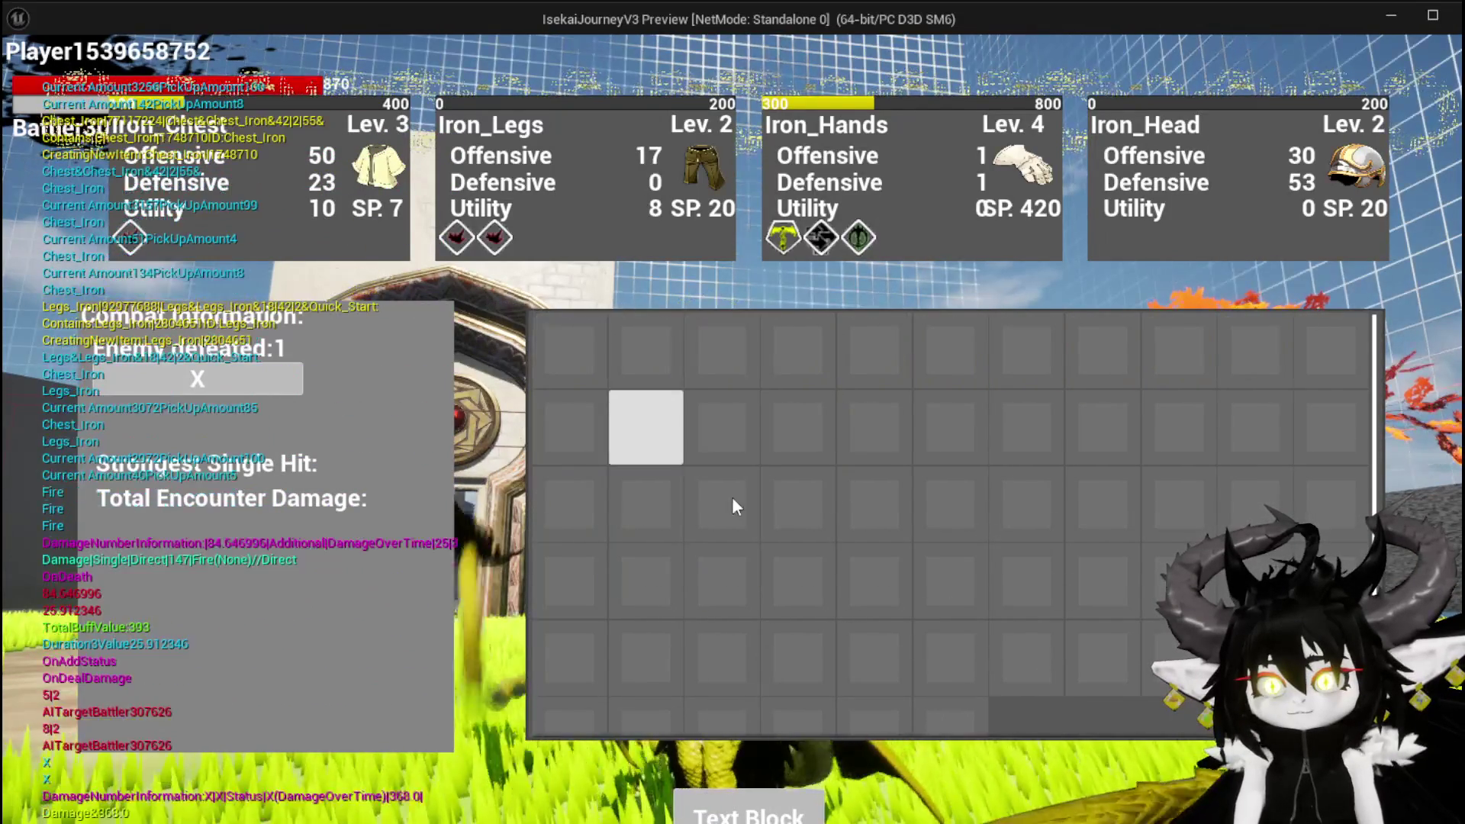
Step: Close the inventory and equipment screen and stop the play session via the pause menu
click(786, 810)
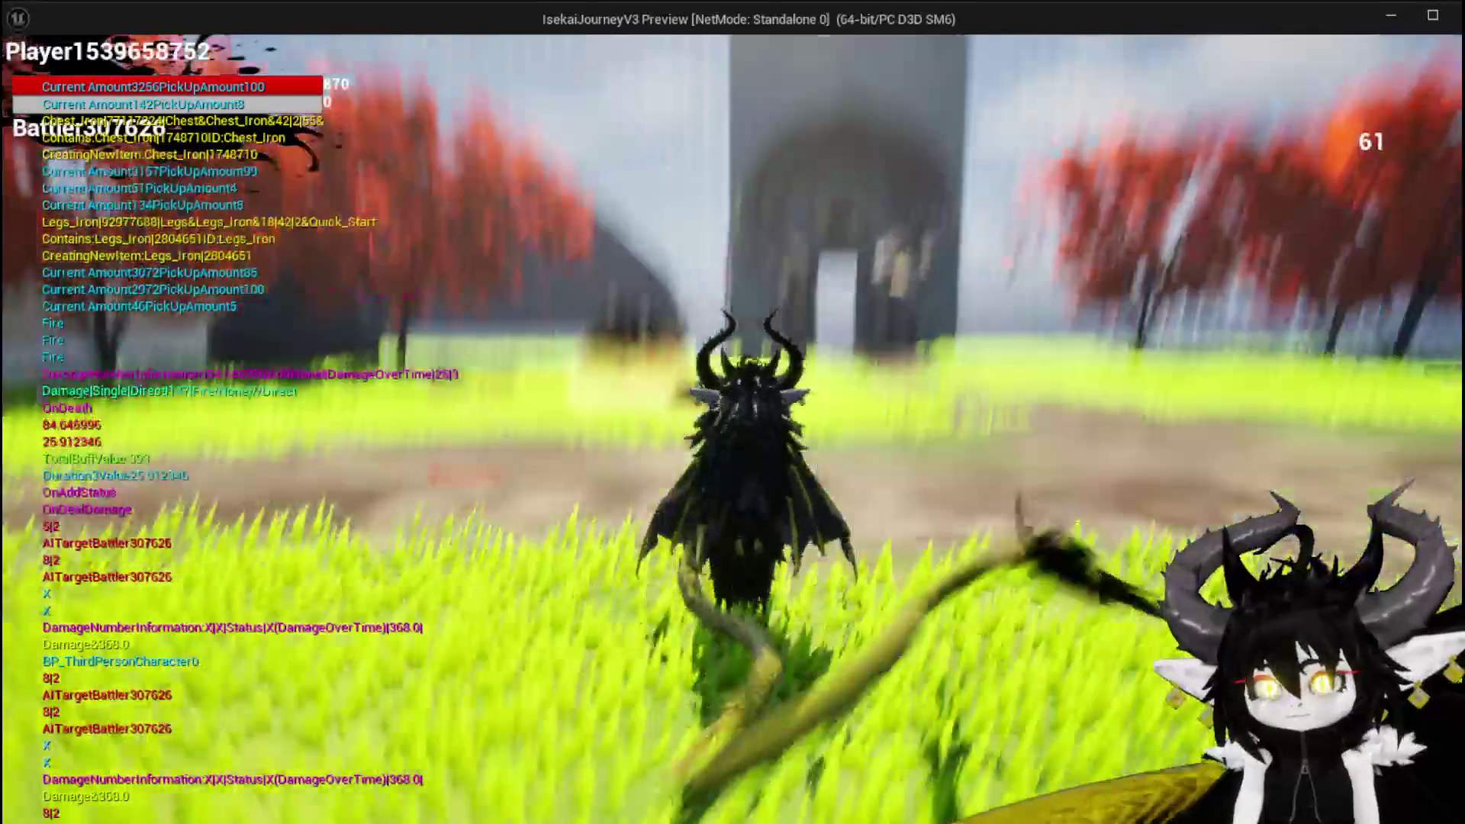
key(Escape)
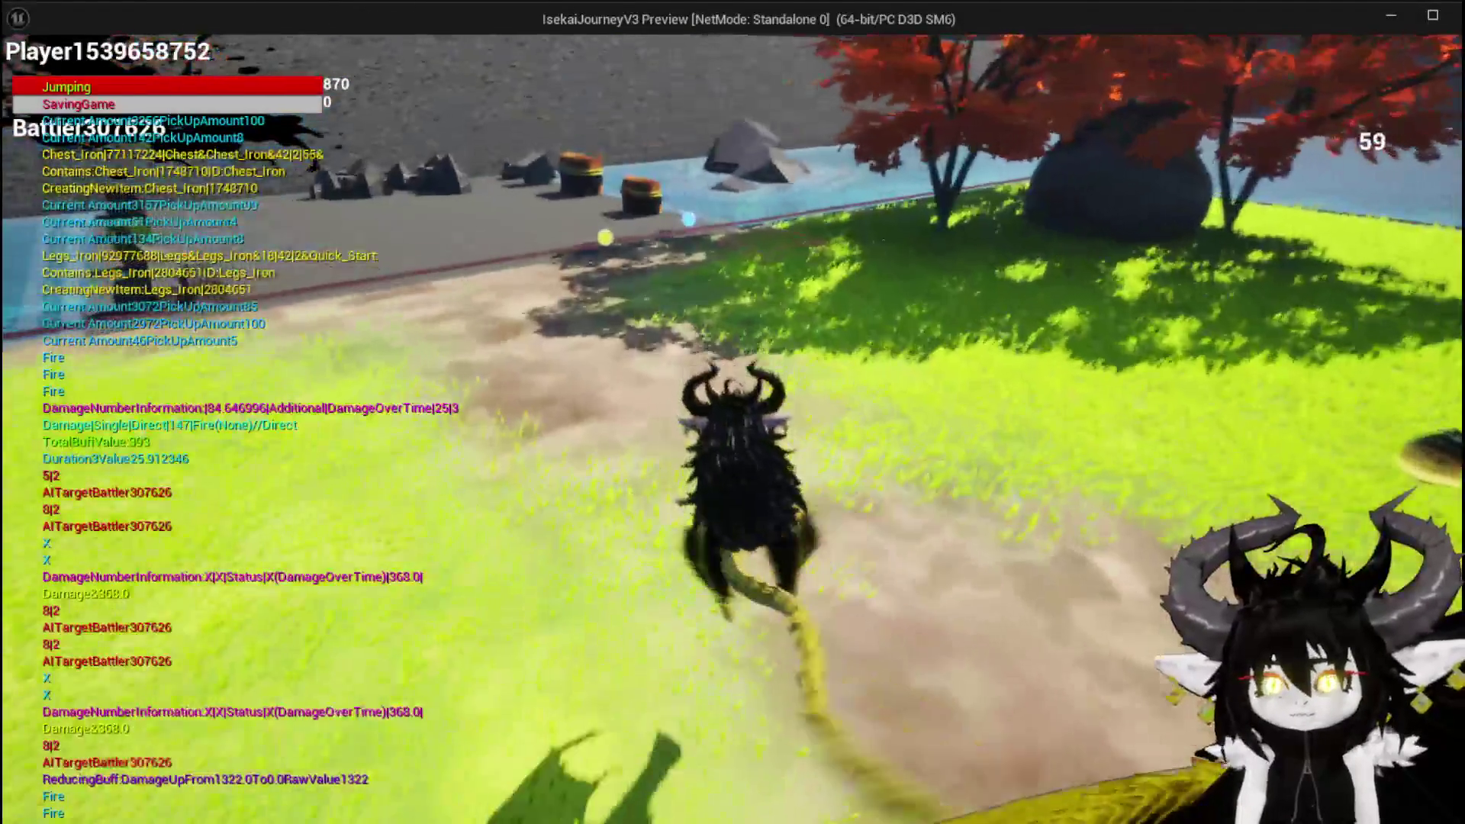
key(Escape)
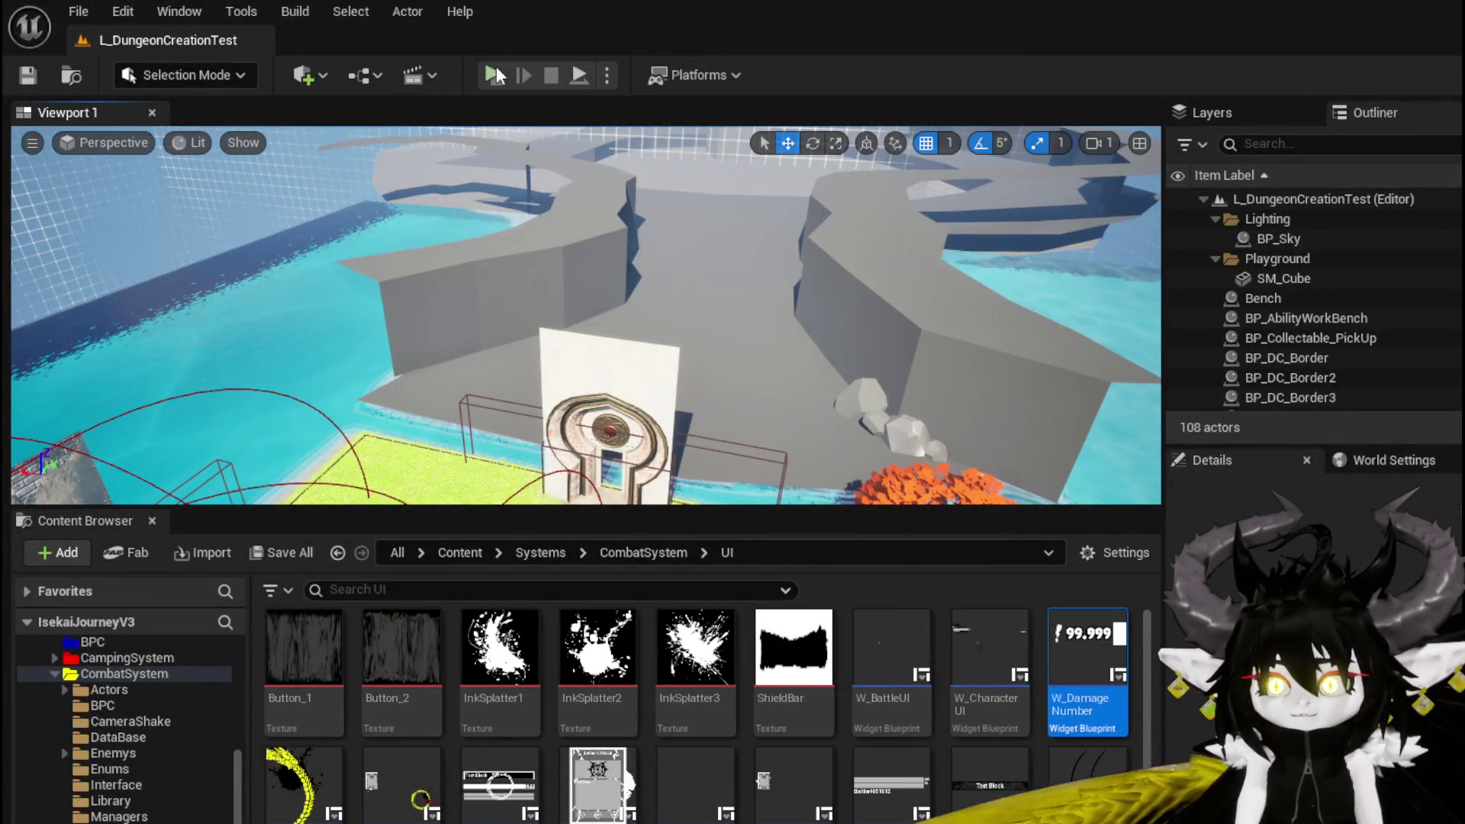
key(alt+Tab)
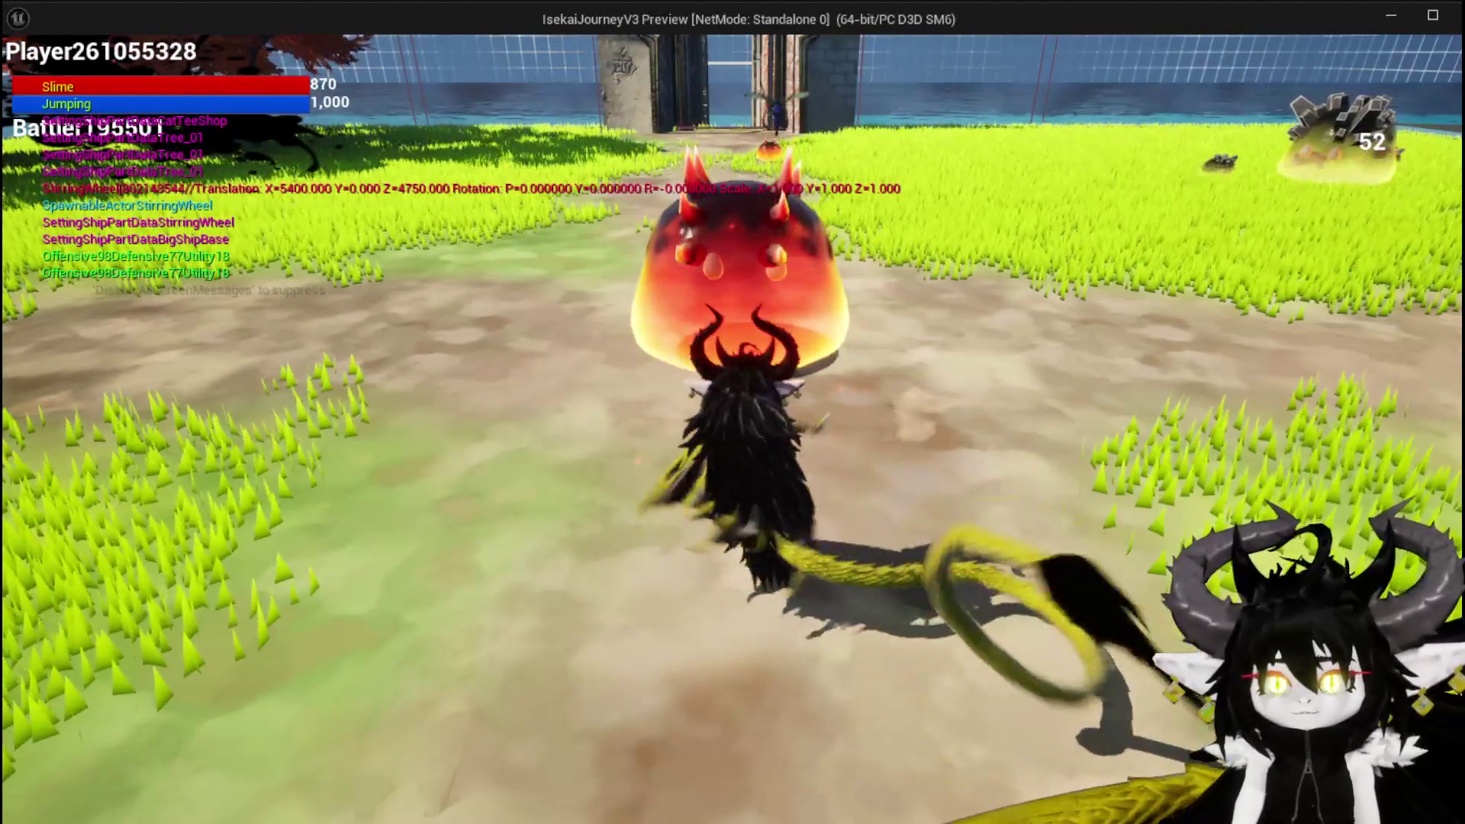
click(643, 427)
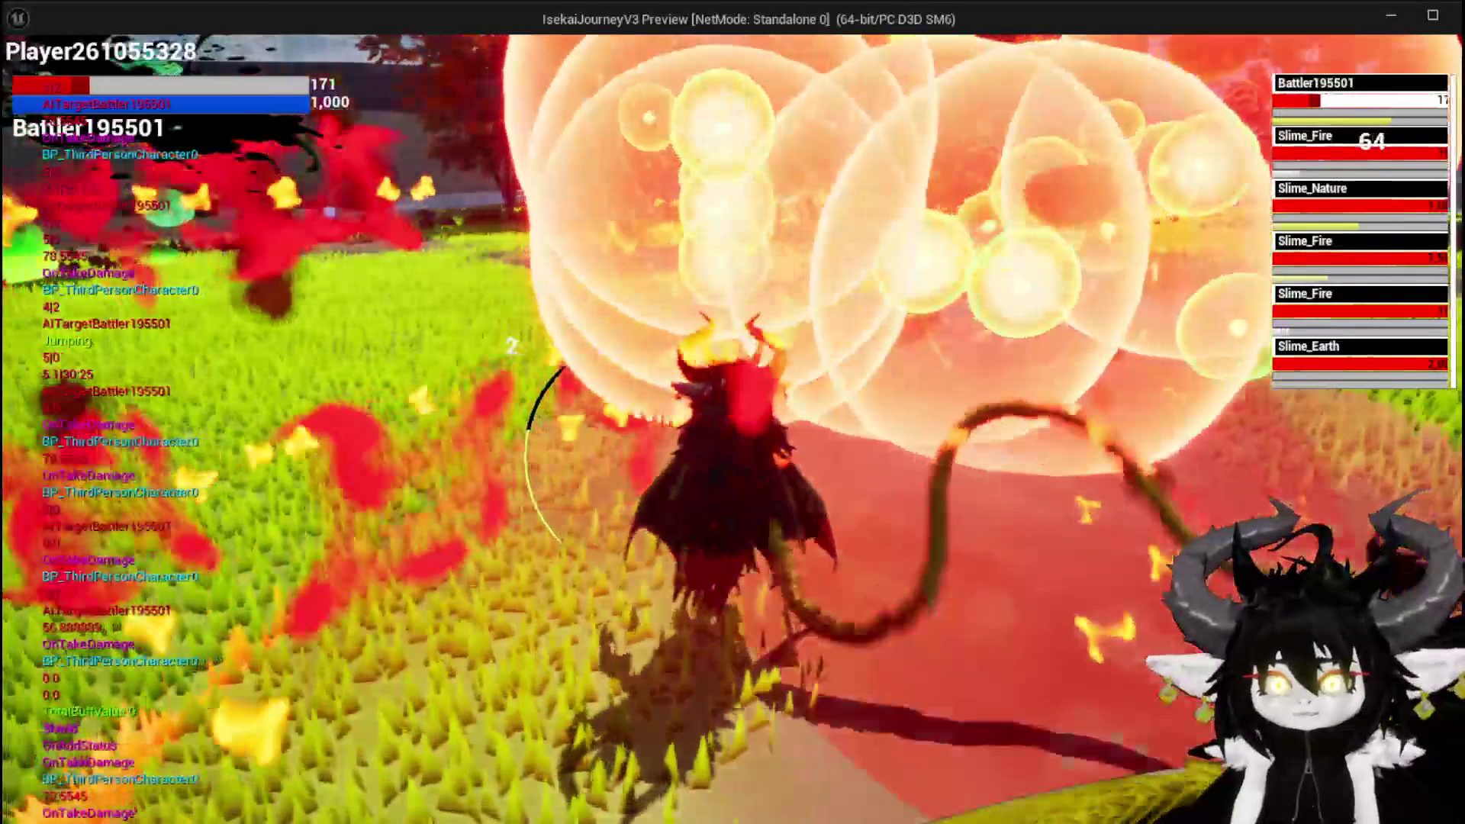
key(space)
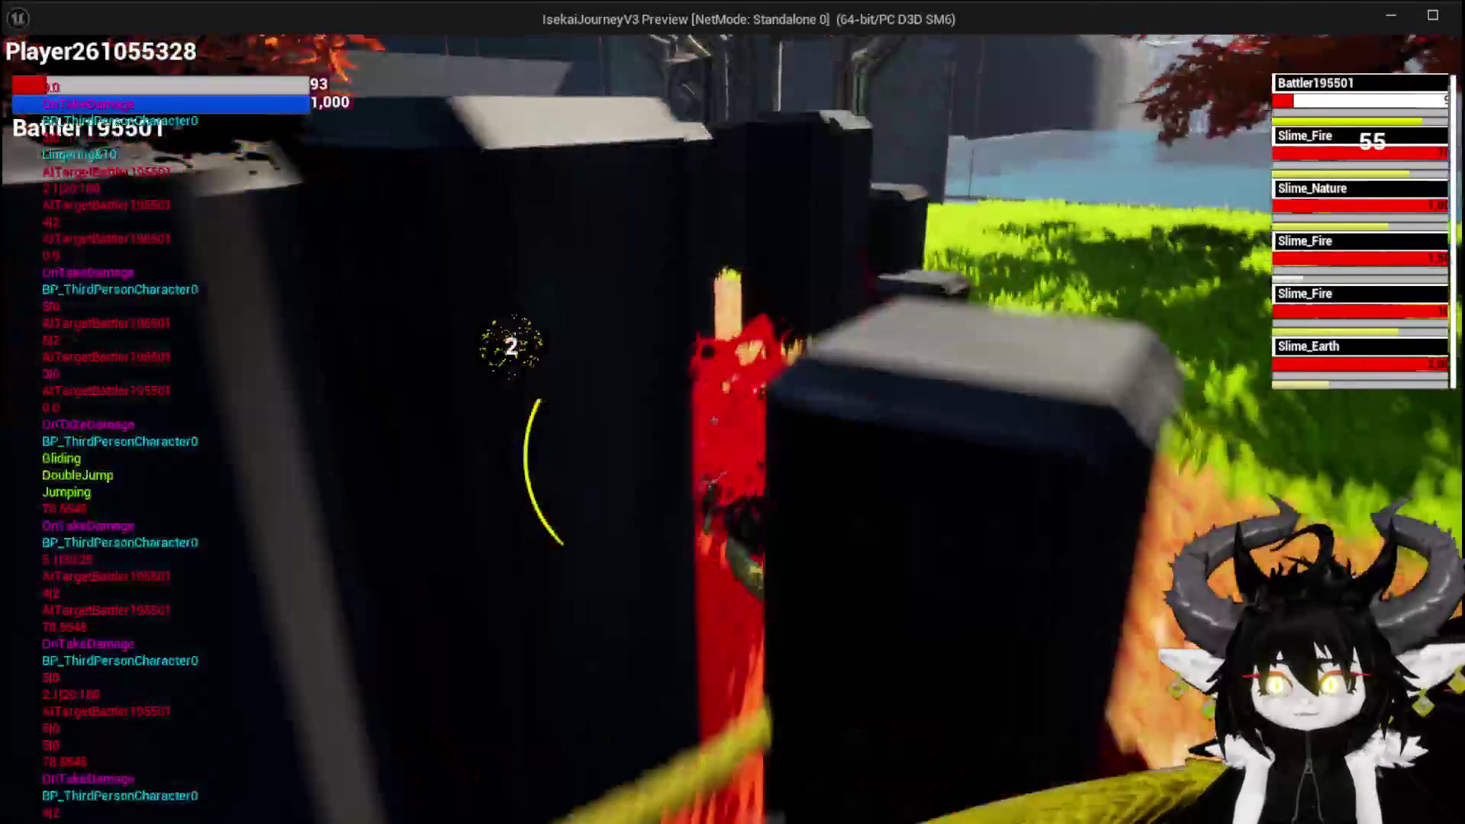
key(alt+Tab)
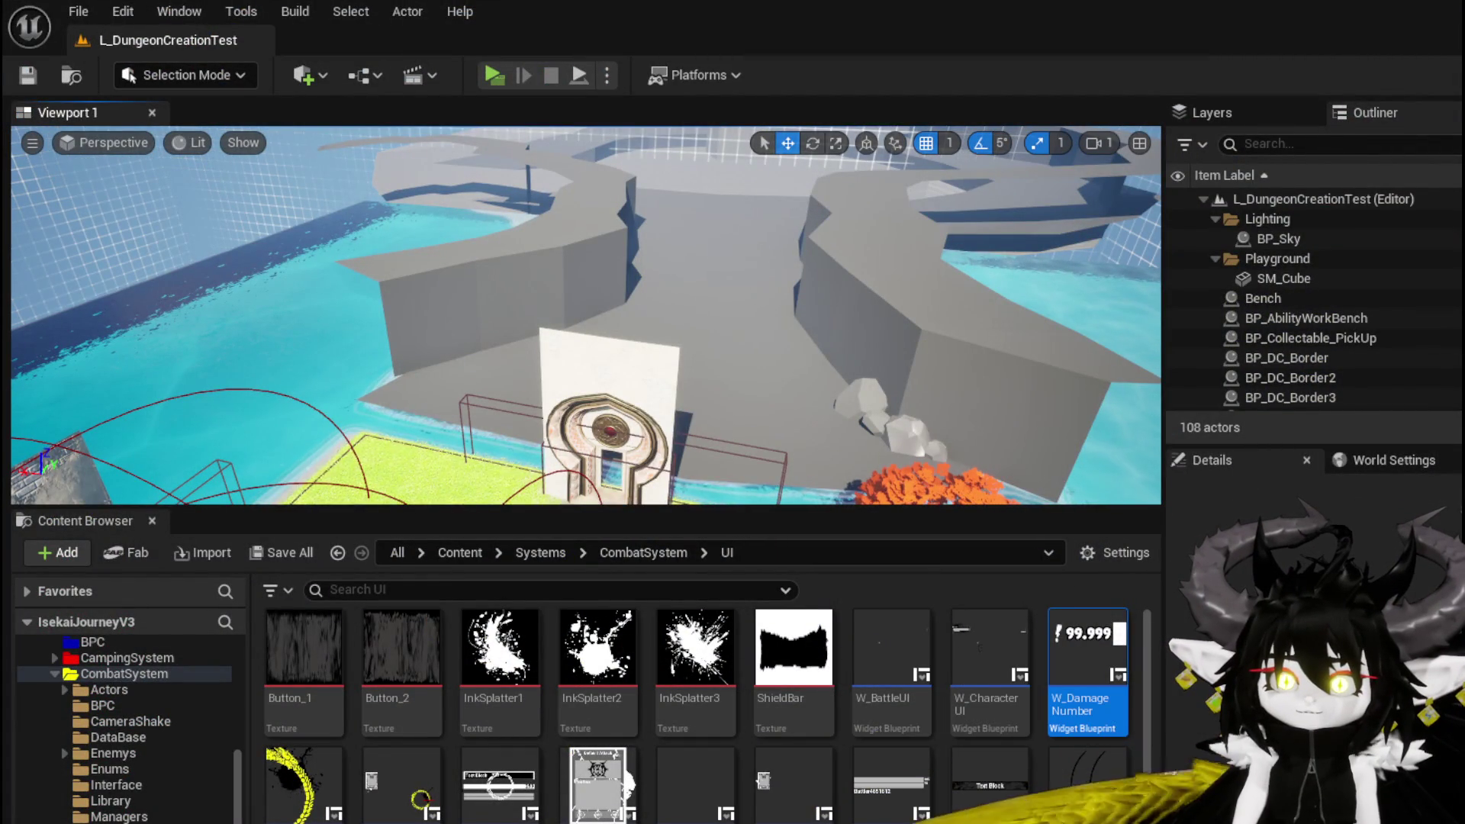
Step: Start a new play test and run at the red slime, double-jumping and breathing fire to begin combat
click(492, 76)
key(w)
key(w)
key(w)
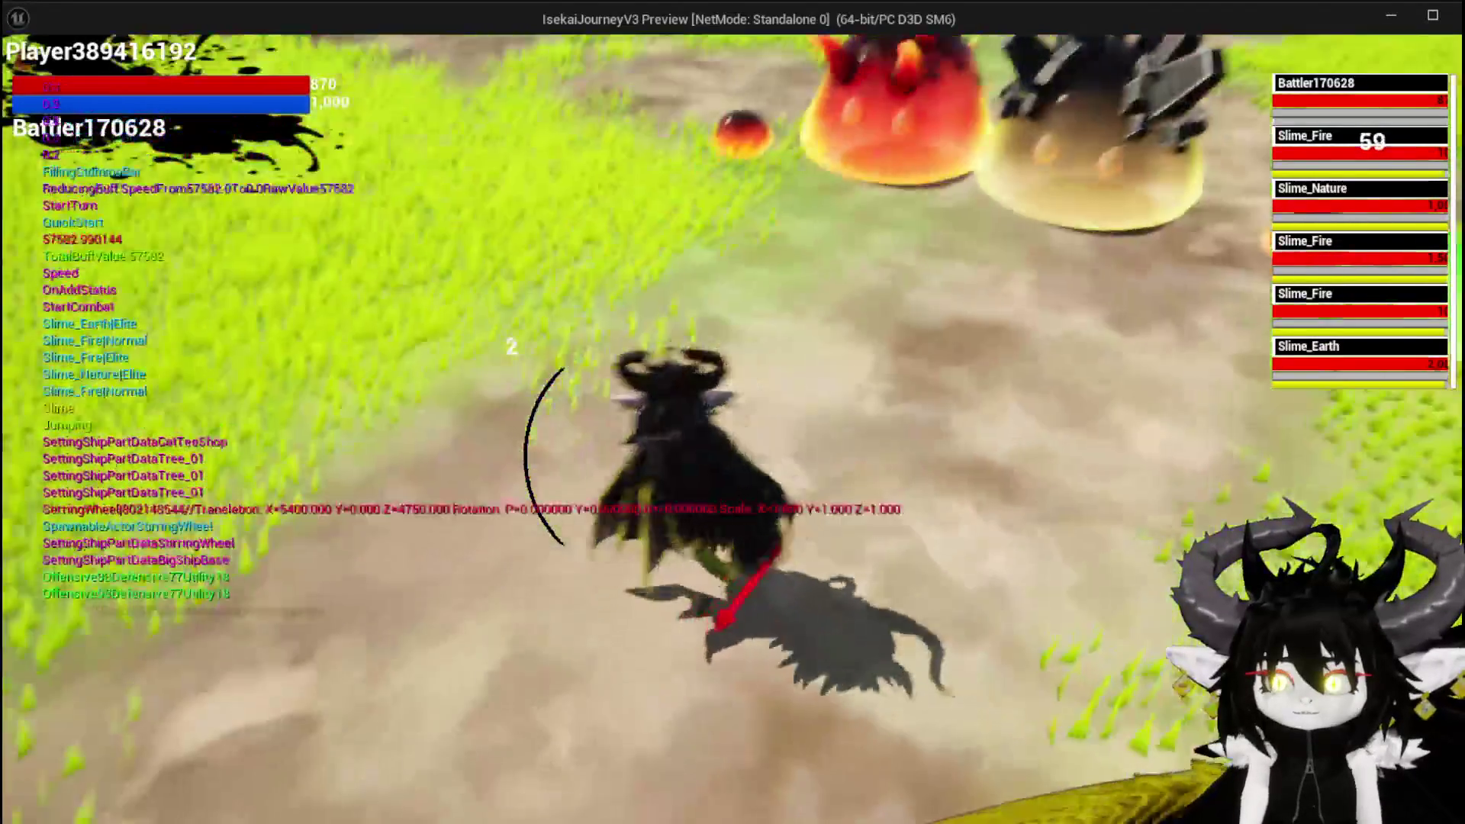
key(space)
key(space)
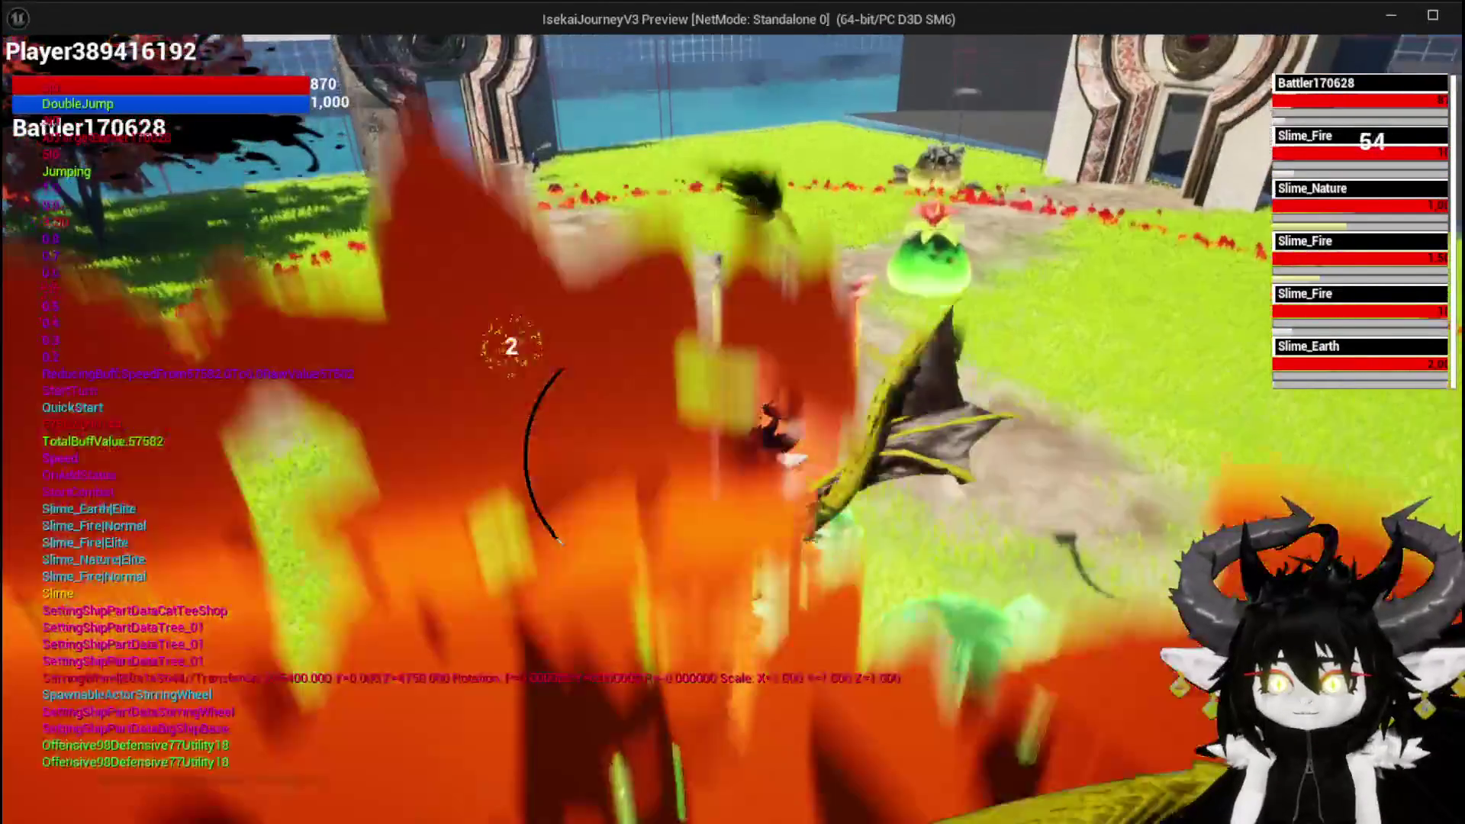
key(e)
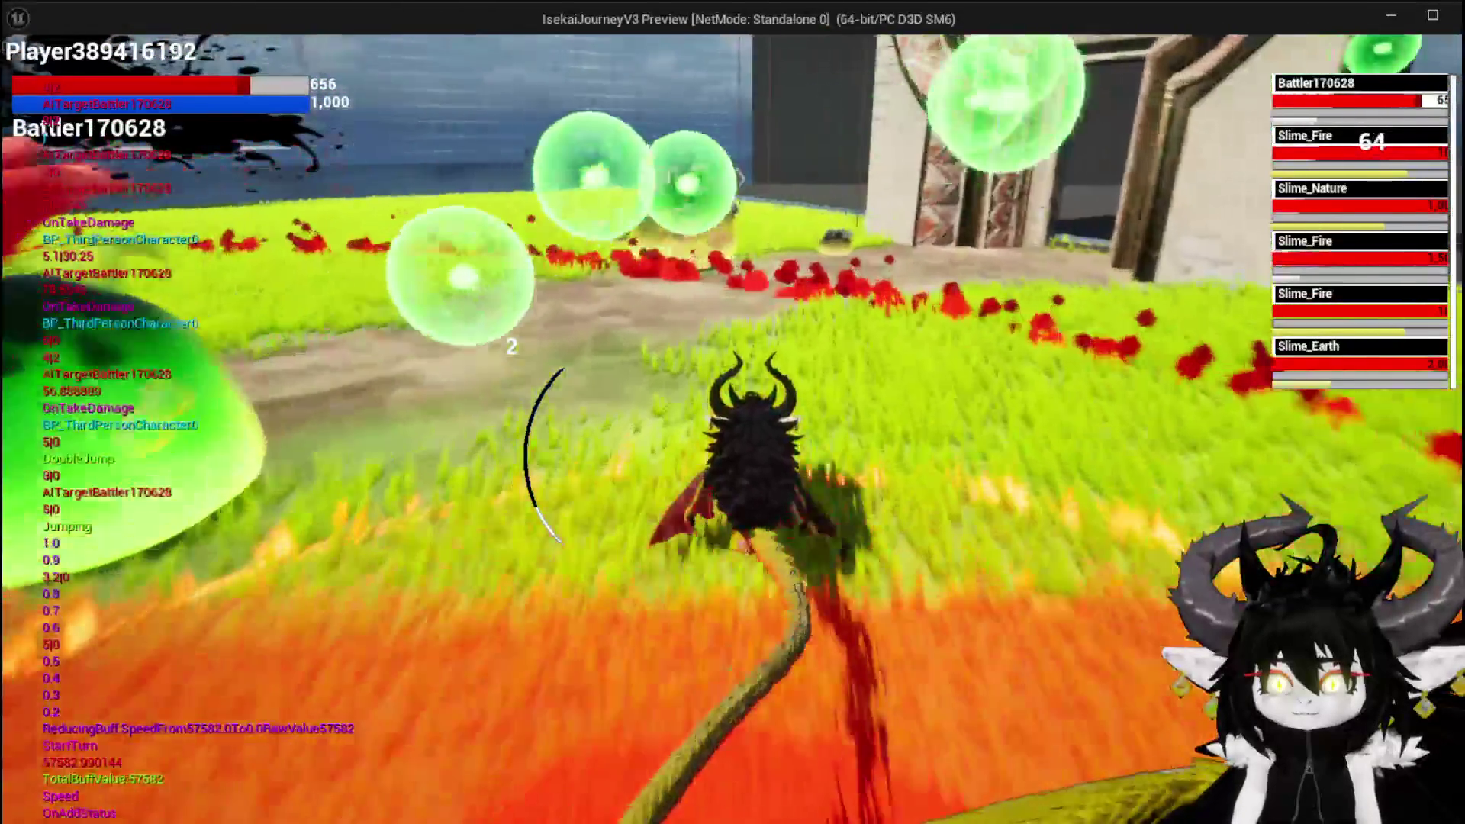
key(space)
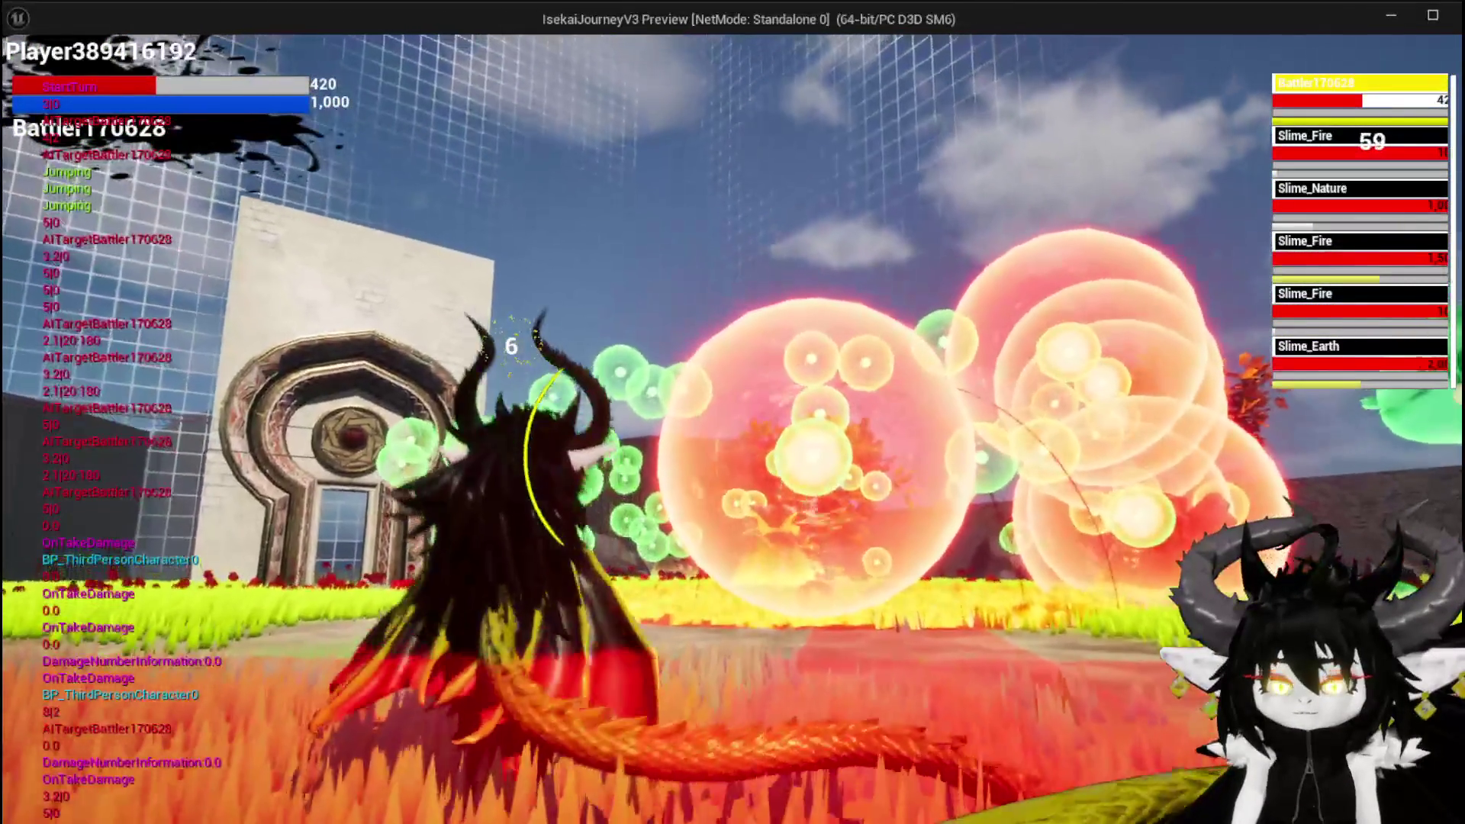
Step: Cast the Magic_Big_02 spell card on the slimes, then stop the preview and Save All
mouse_move(209, 767)
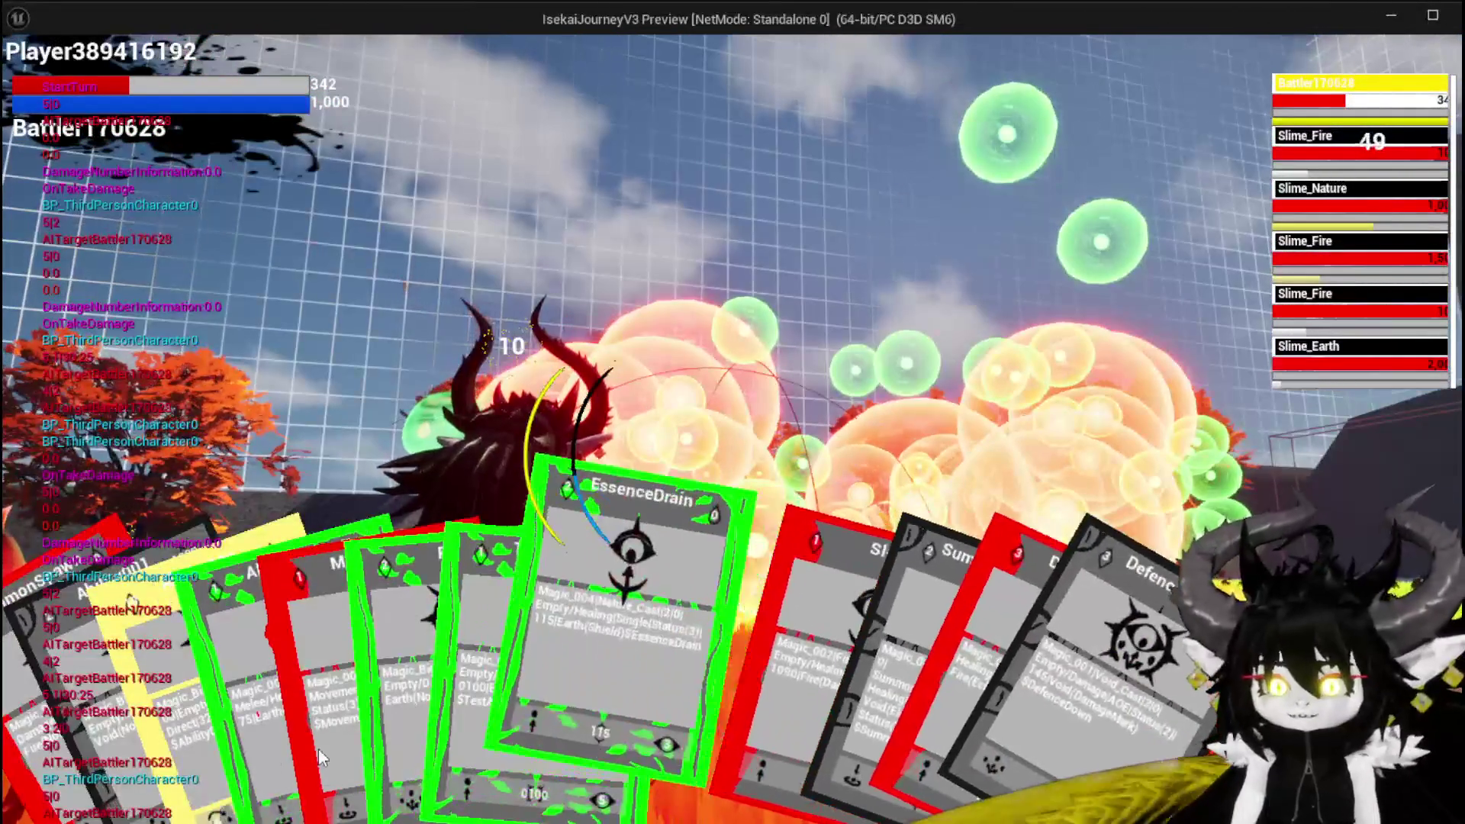
click(317, 706)
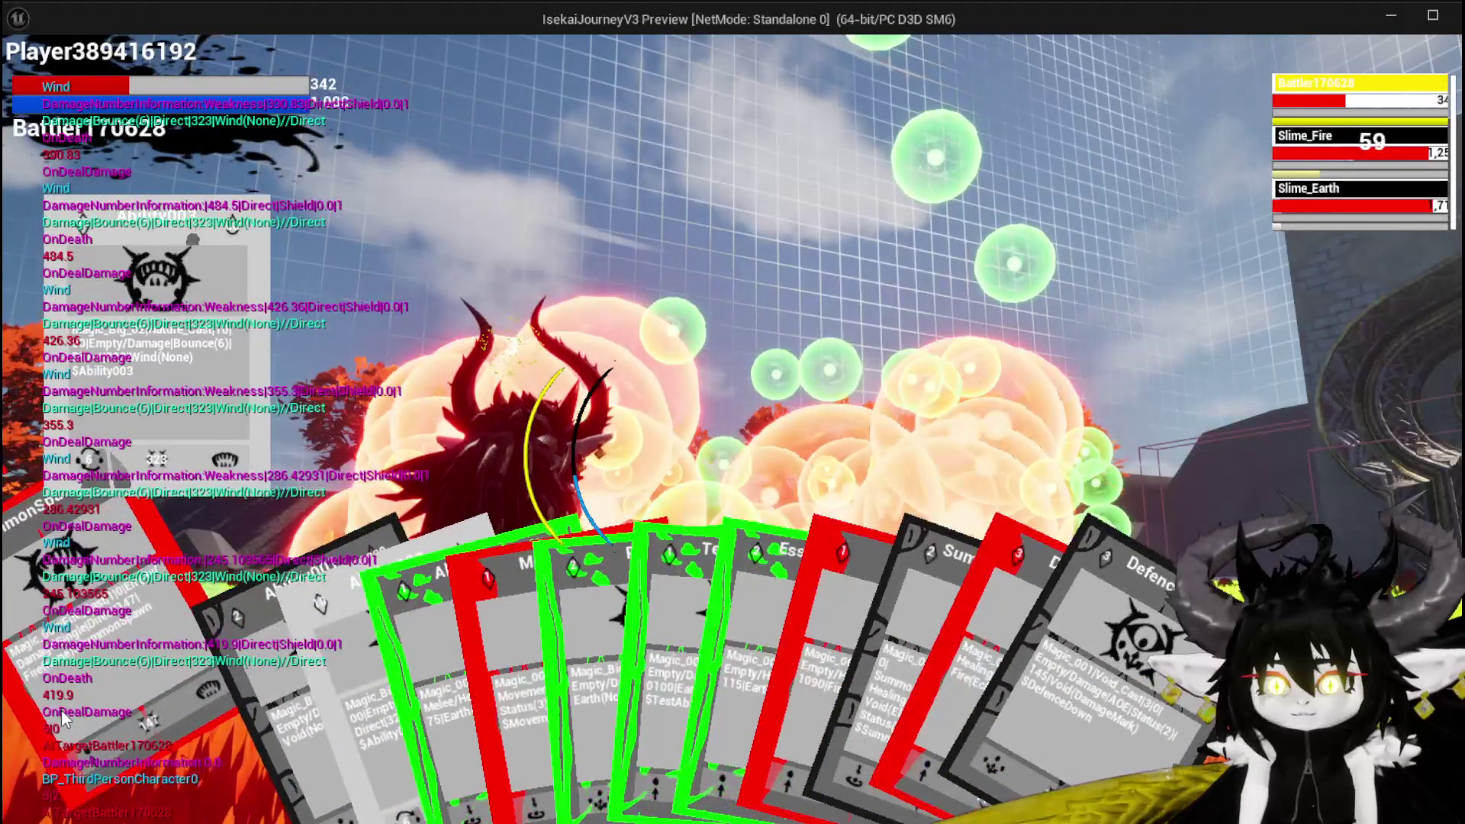
mouse_move(1099, 579)
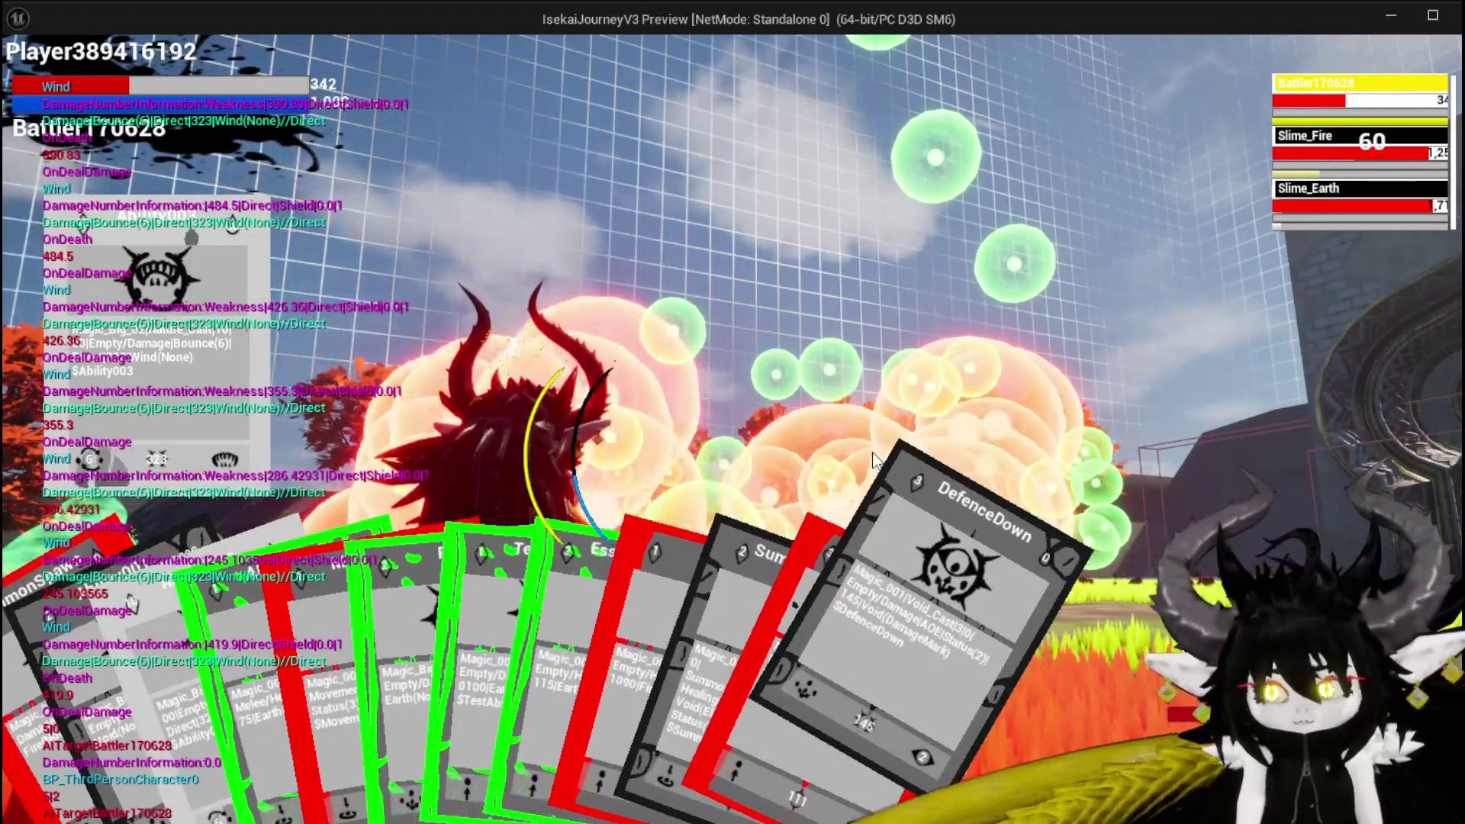
key(Escape)
click(30, 77)
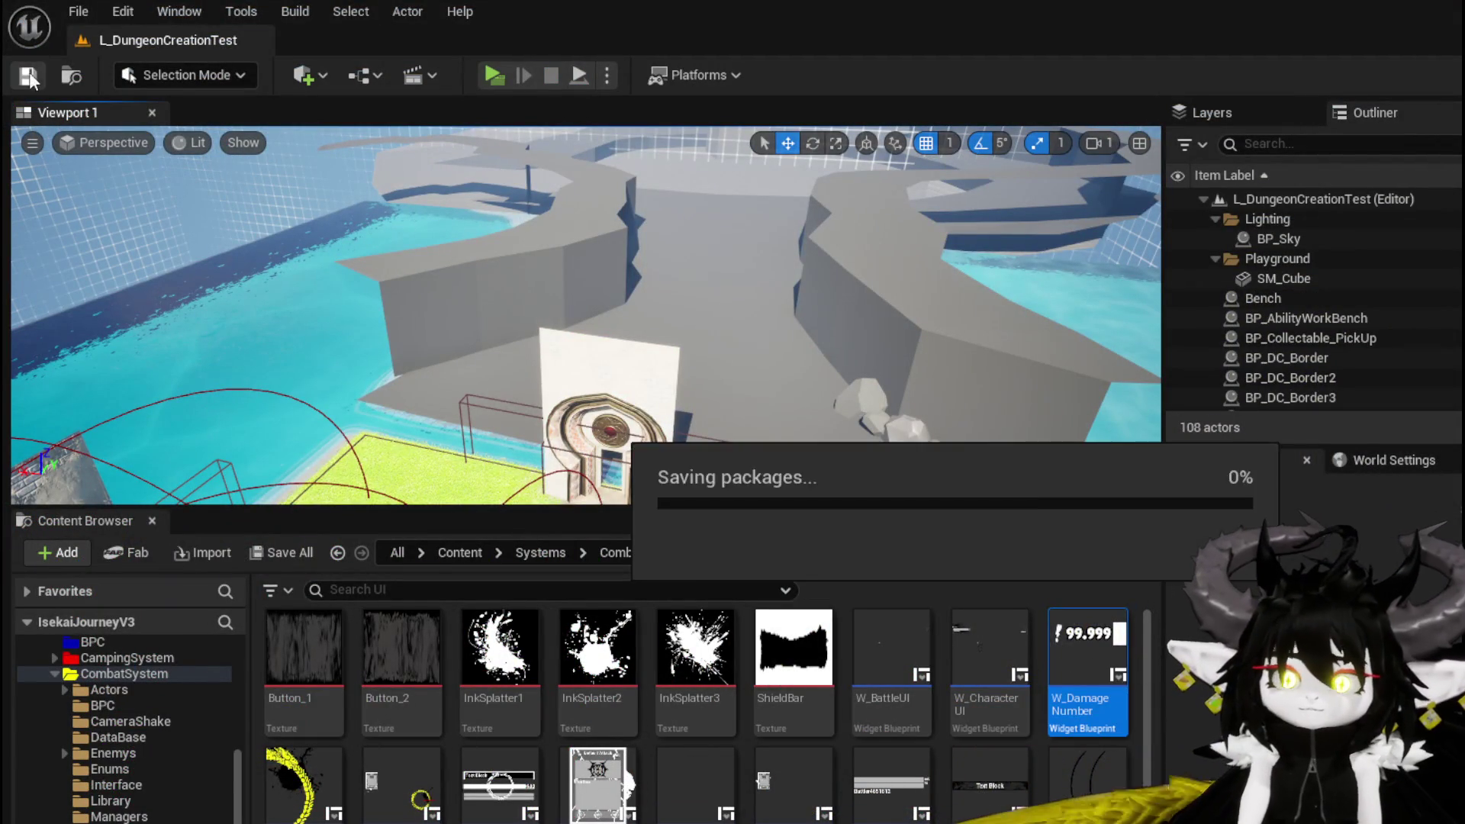
Step: Save all assets again, then save the Encounter_Object Blueprint's CalculatedDamageVSDefence function
click(31, 76)
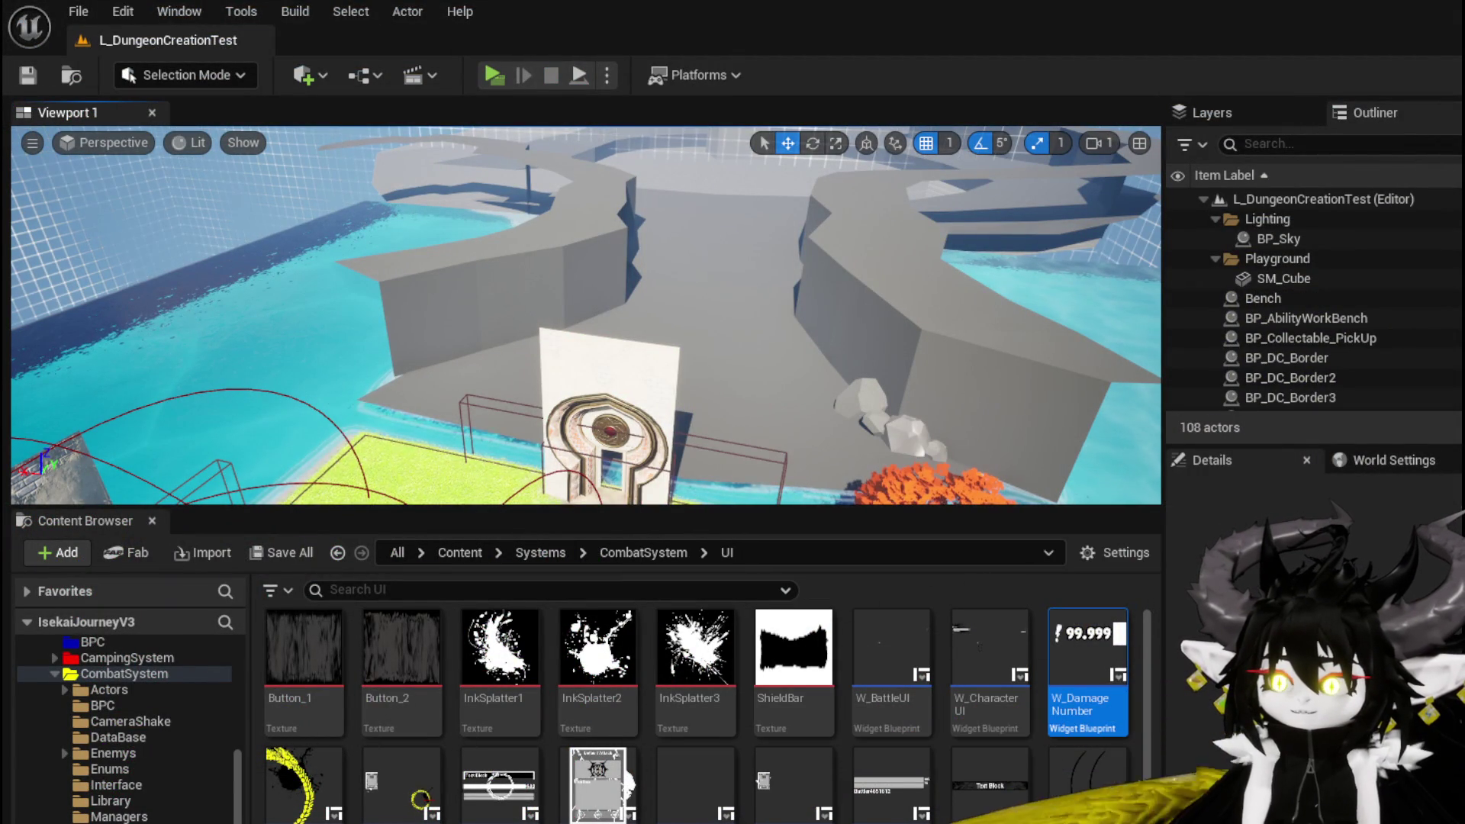
key(alt+Tab)
scroll(702, 381, down, 4)
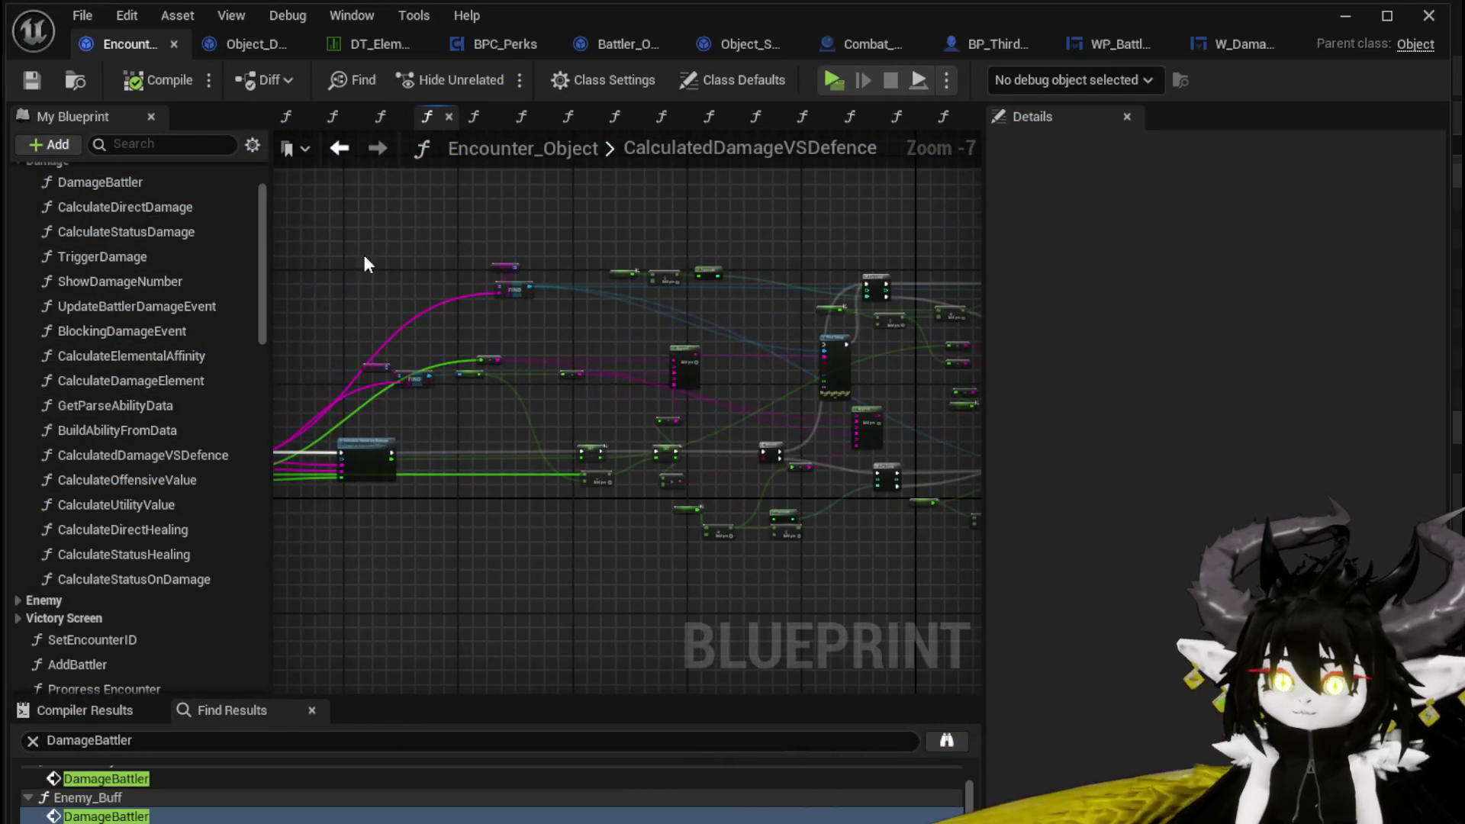
key(ctrl+s)
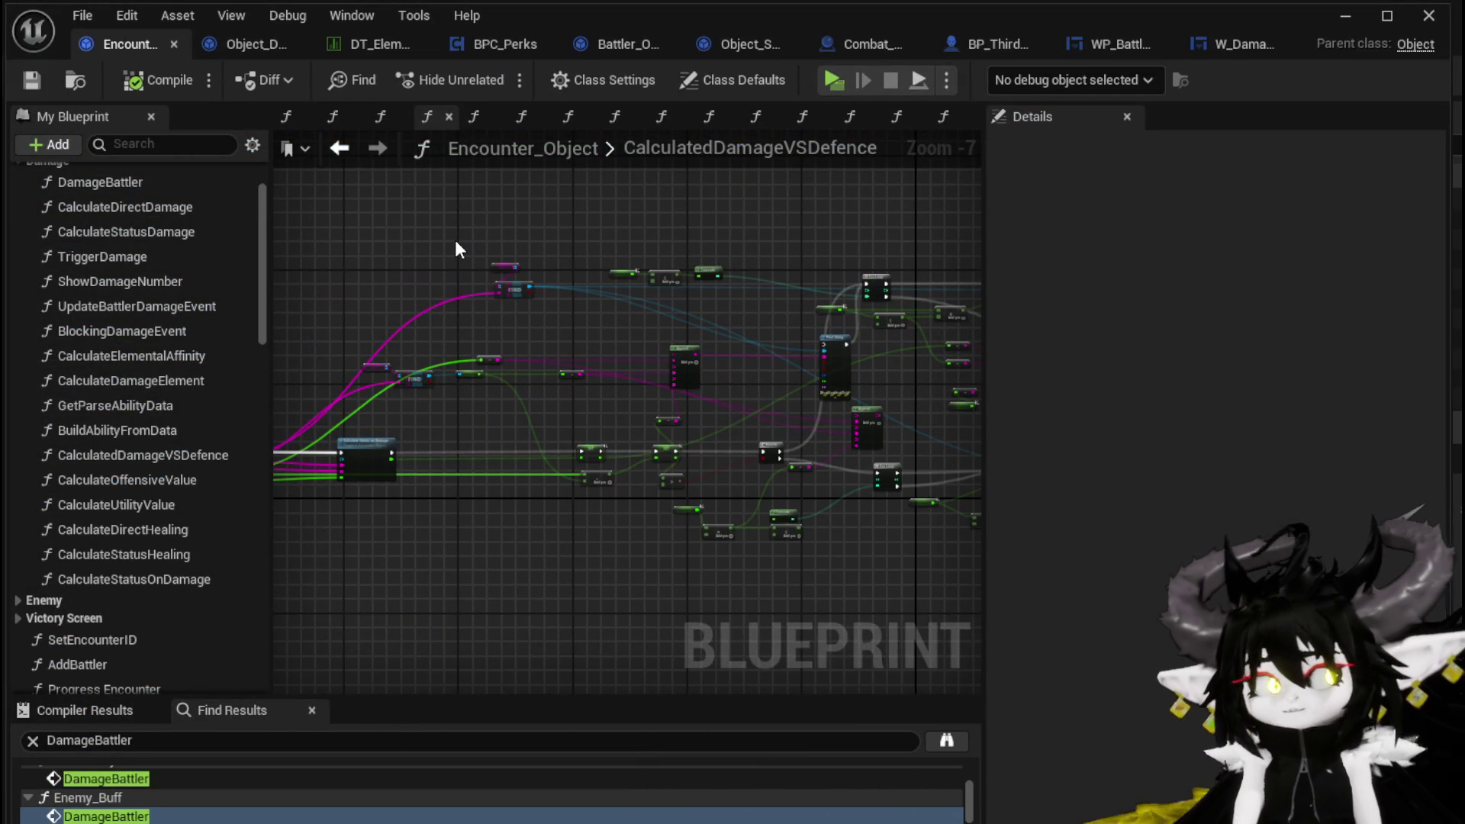
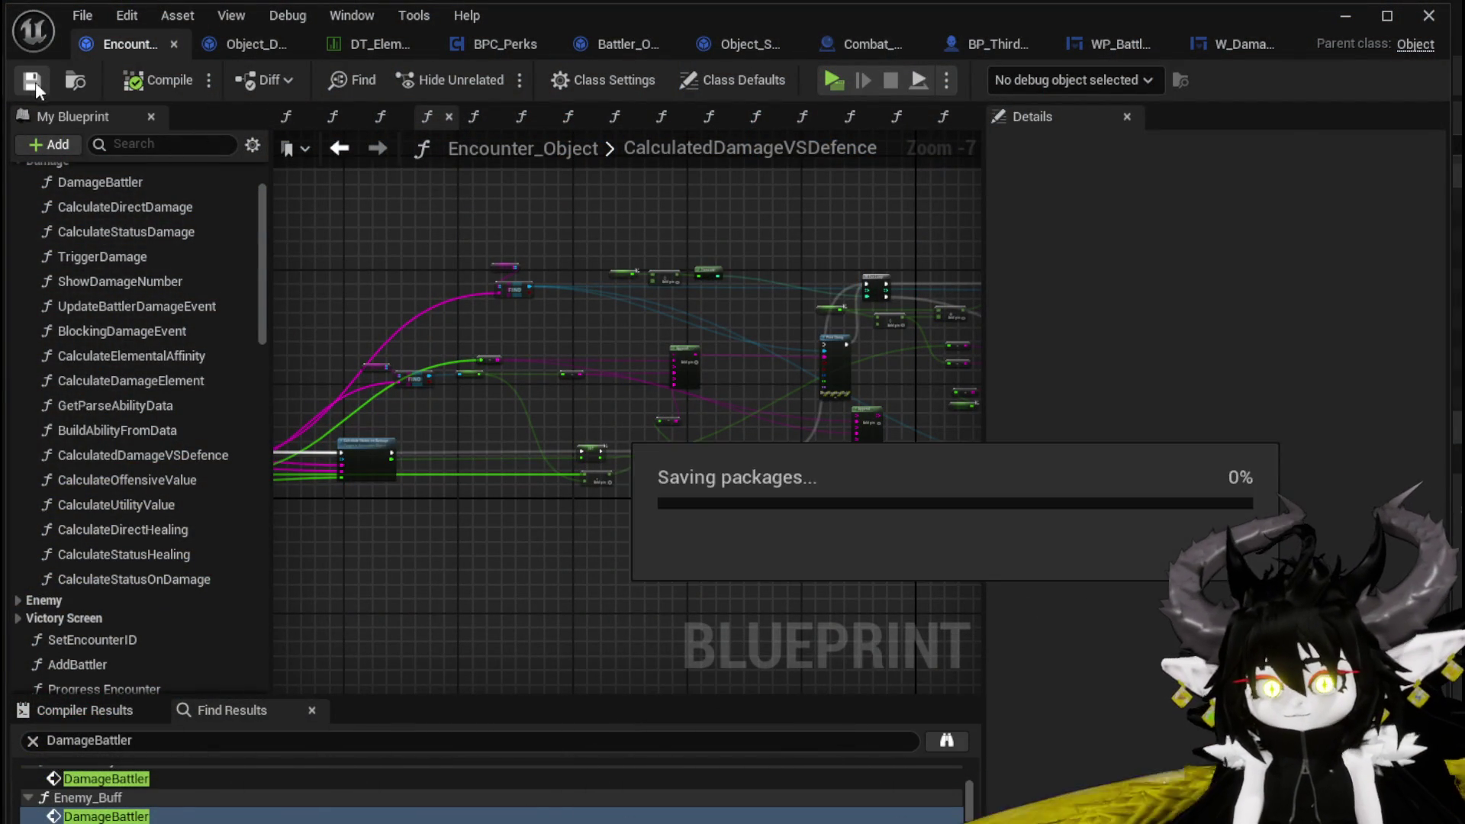
Step: Minimize the Encounter_Object blueprint and launch the L_DungeonCreationTest level in a standalone preview
click(1335, 16)
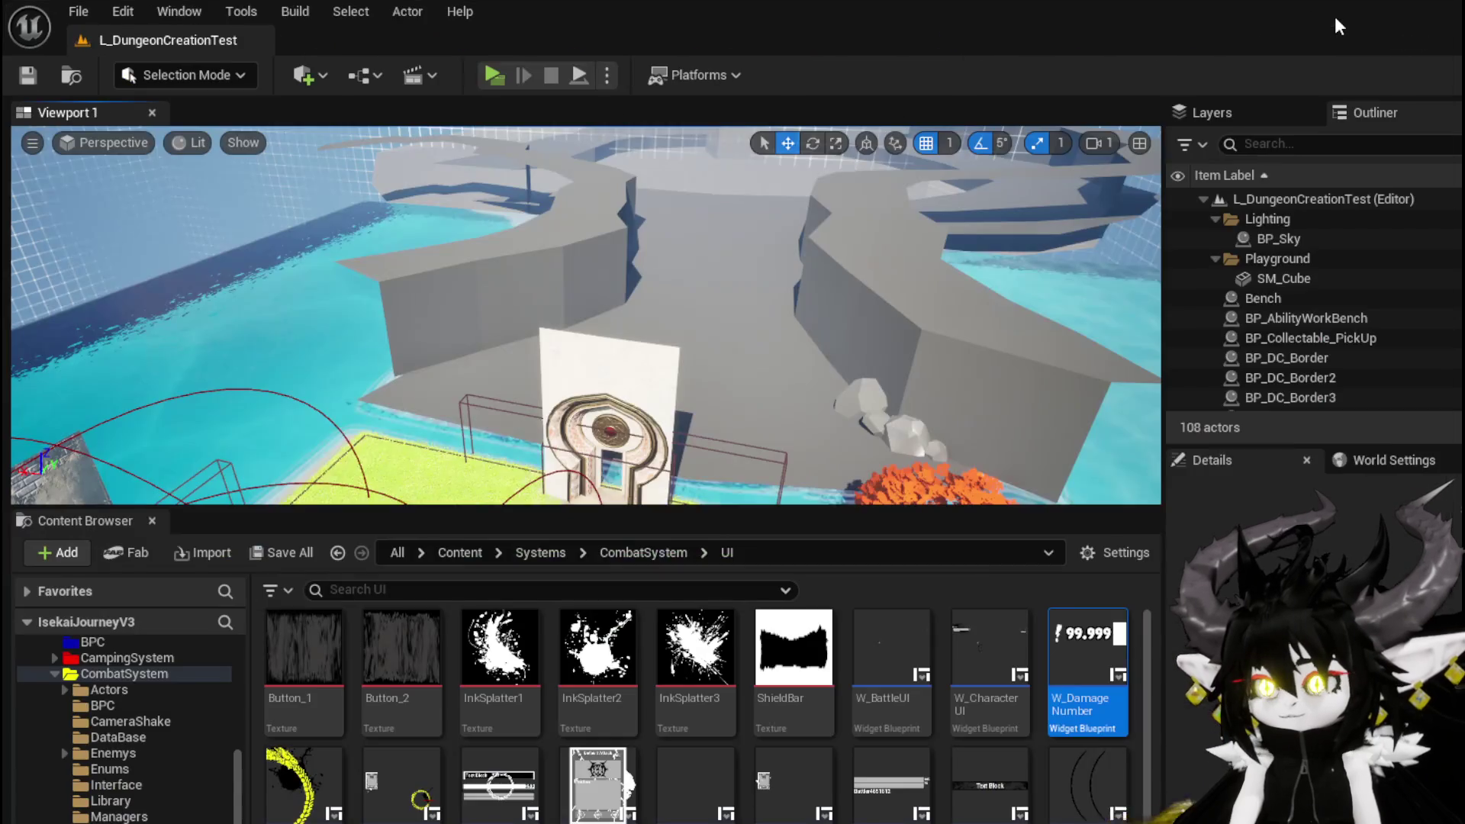
click(490, 68)
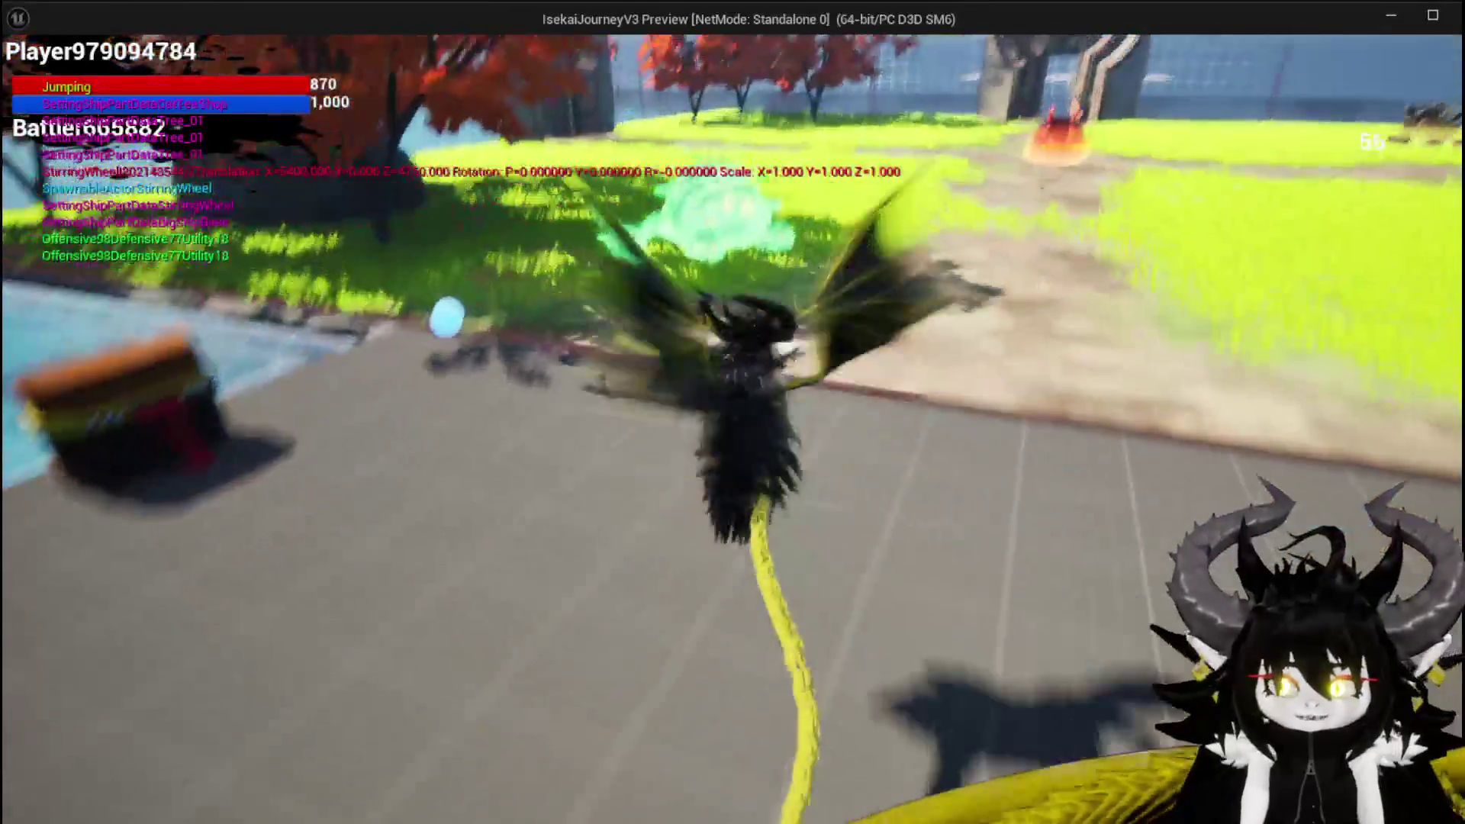
key(space)
key(space)
key(w)
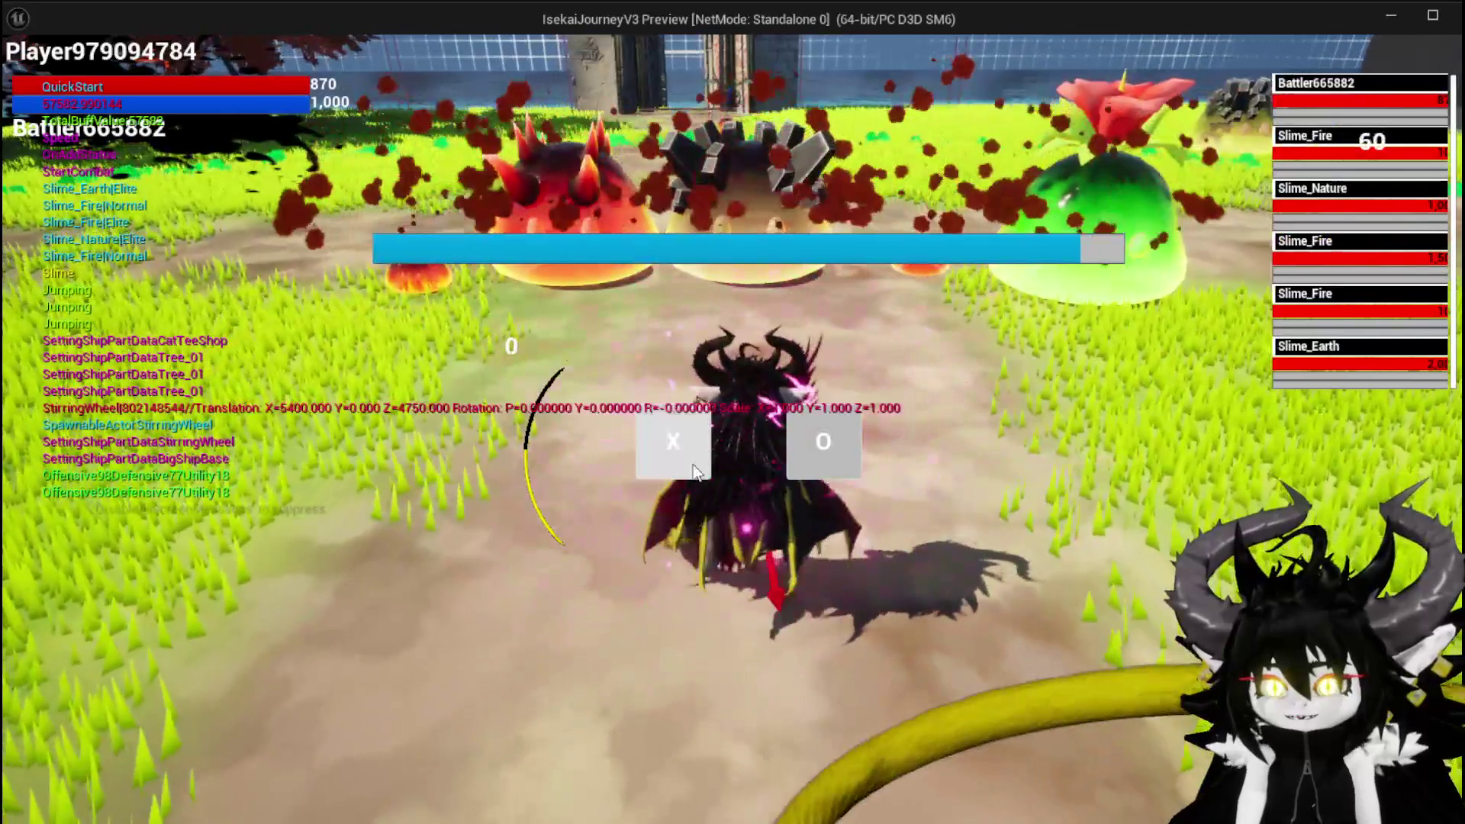
click(697, 470)
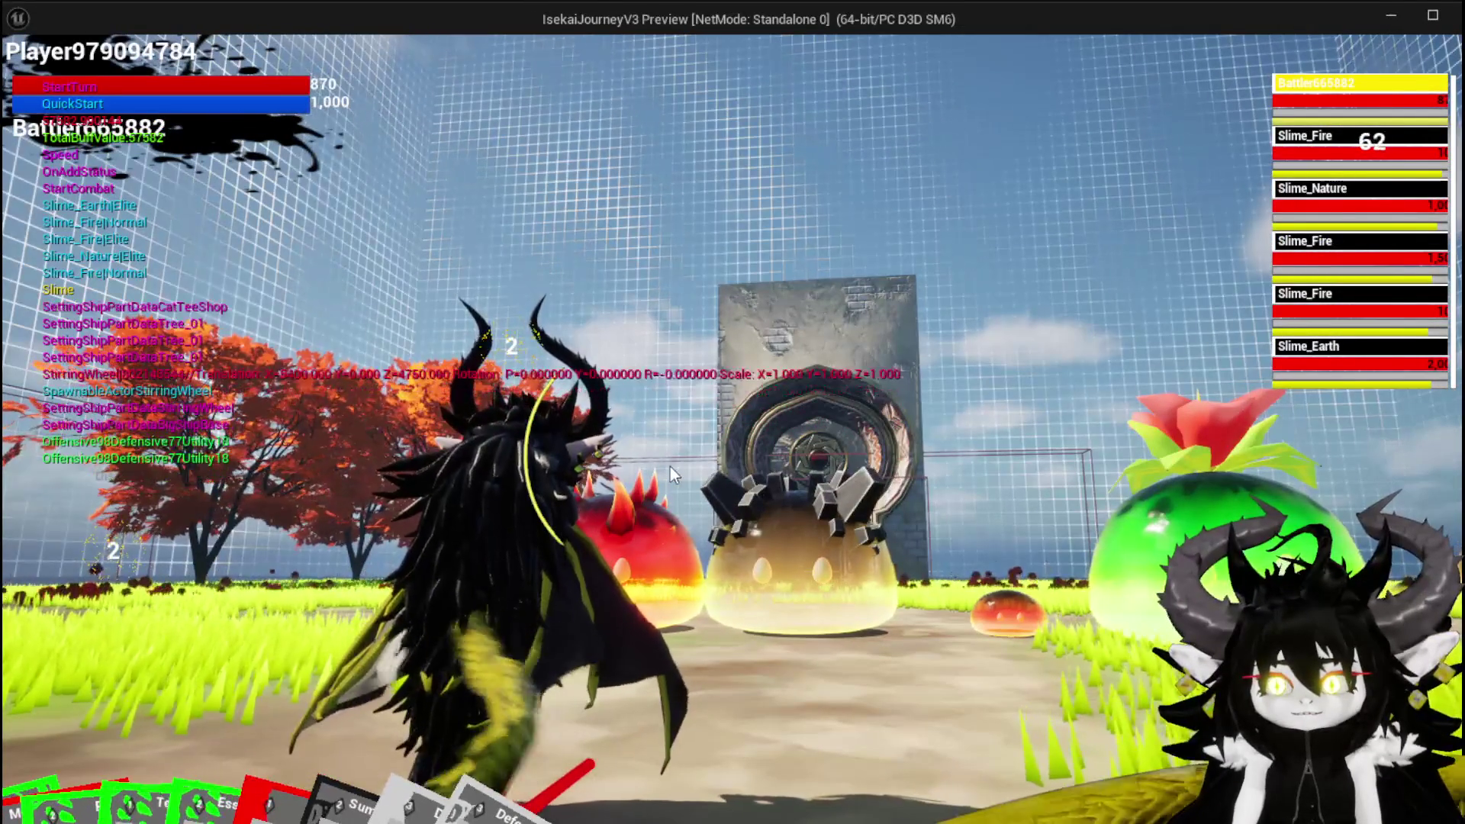
mouse_move(244, 806)
click(40, 732)
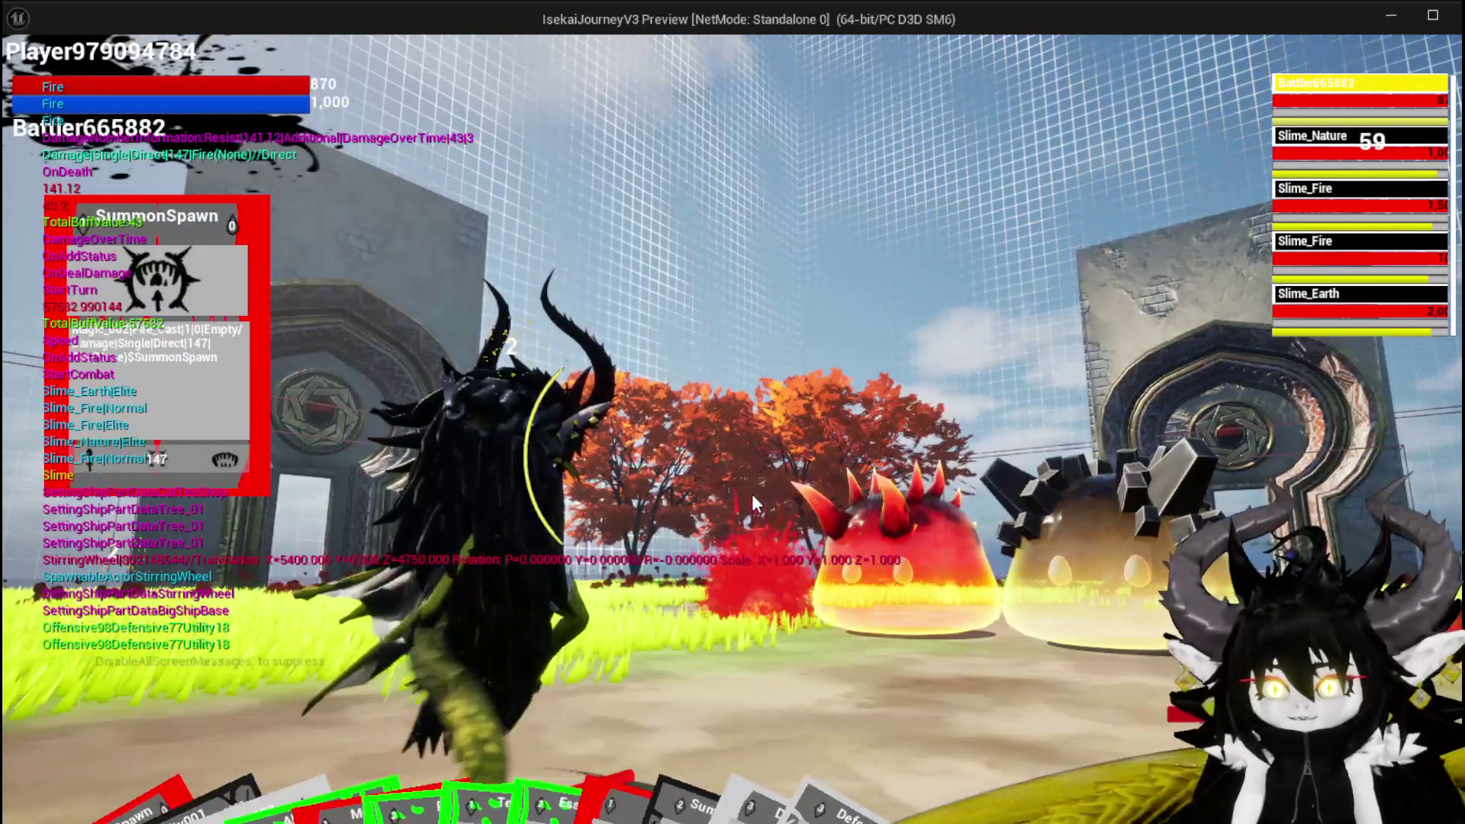
key(e)
key(e)
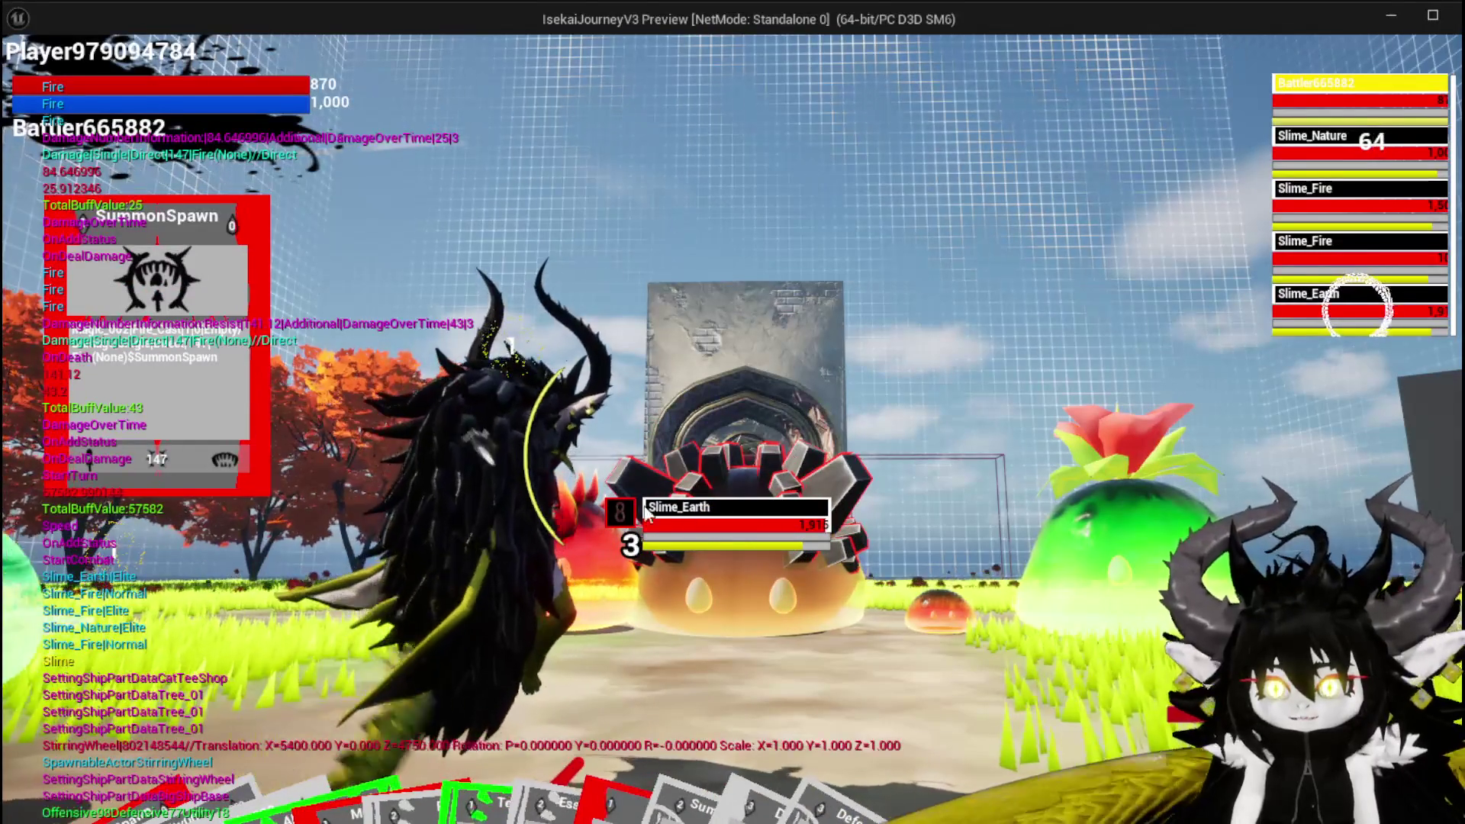
mouse_move(569, 793)
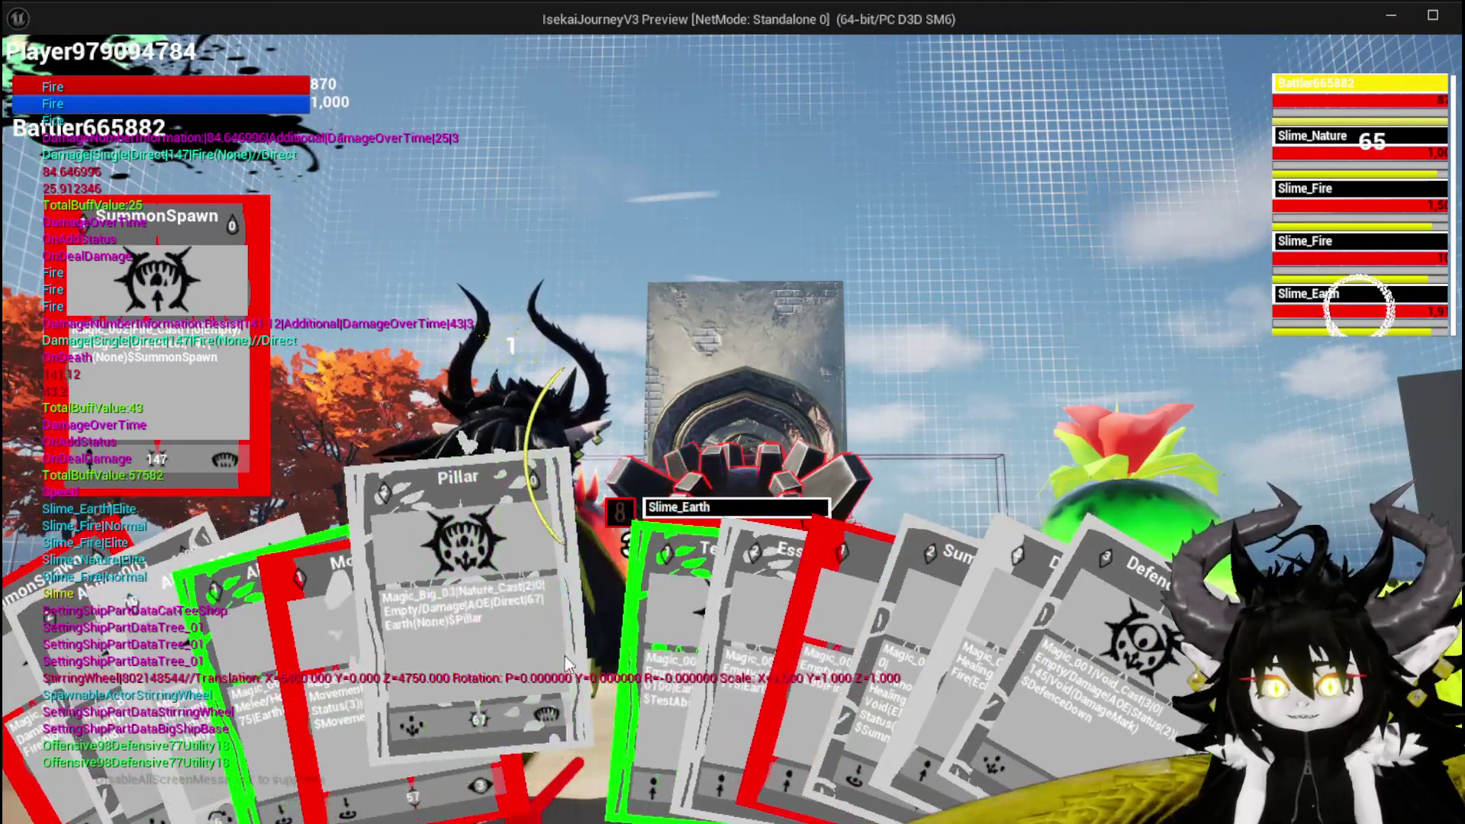
click(541, 628)
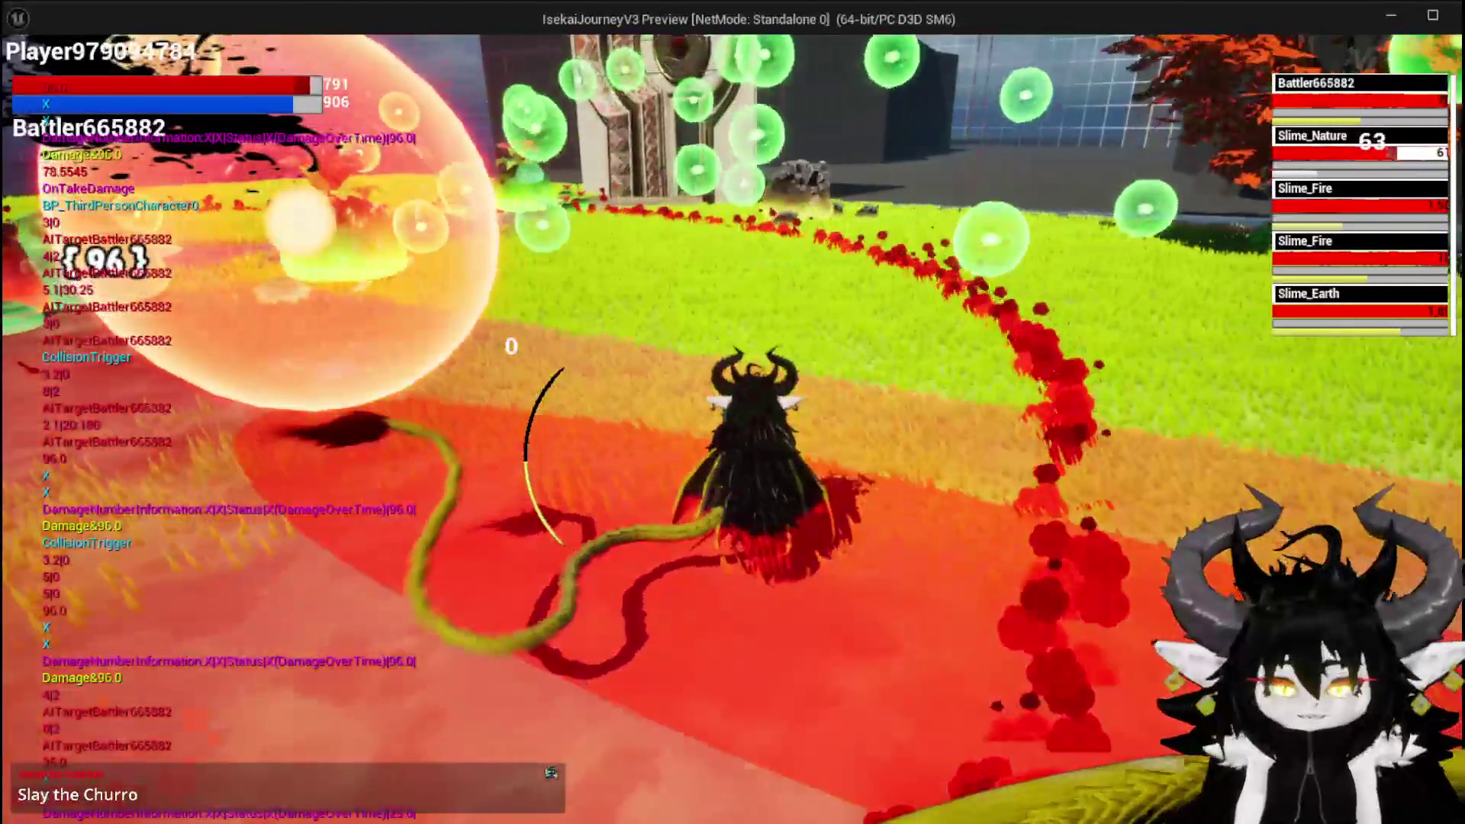
key(Escape)
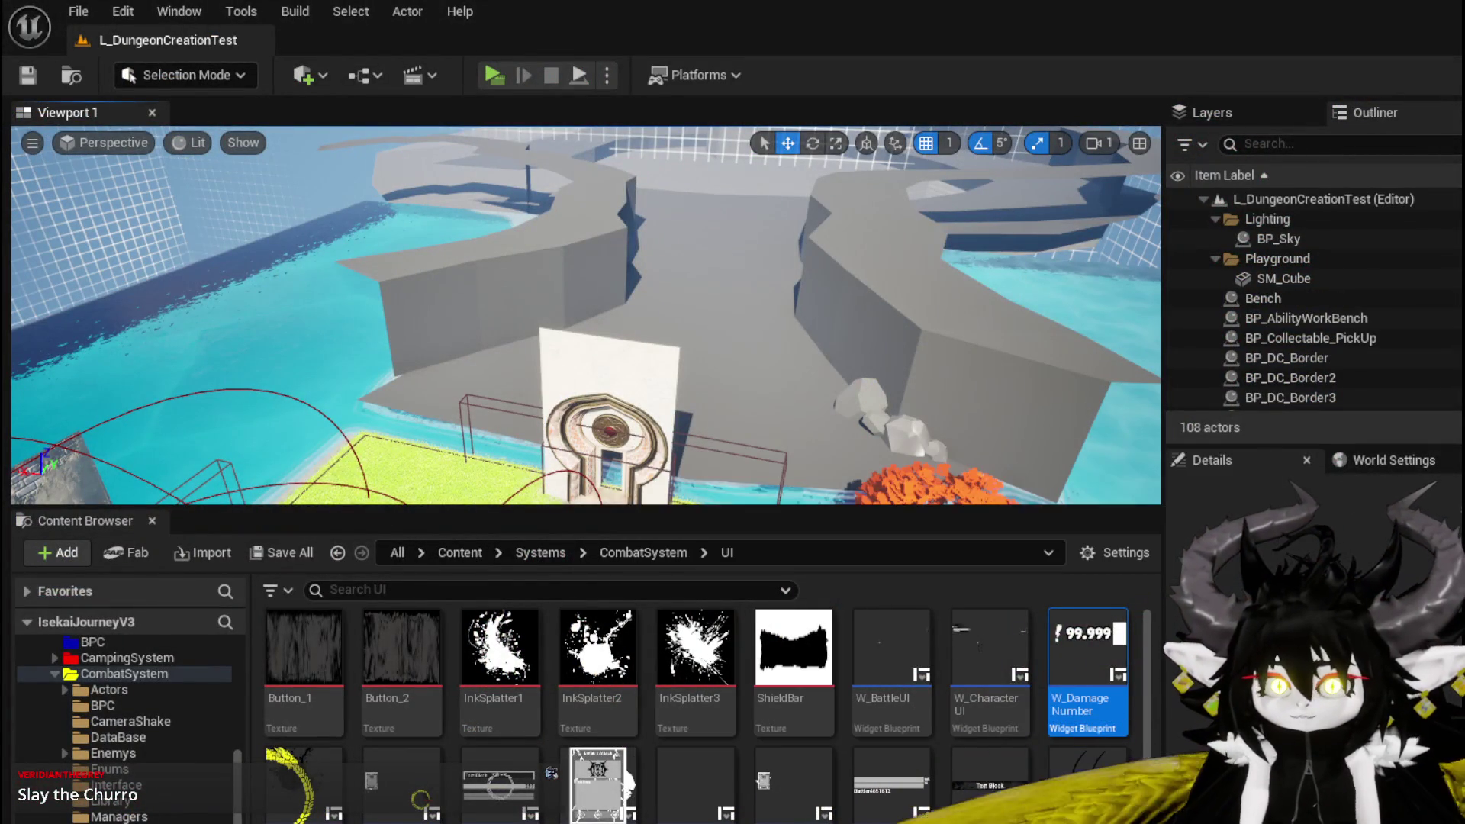
Step: Relaunch the preview, walk to the workbench and close its menu, then open the Equipment panel
click(487, 74)
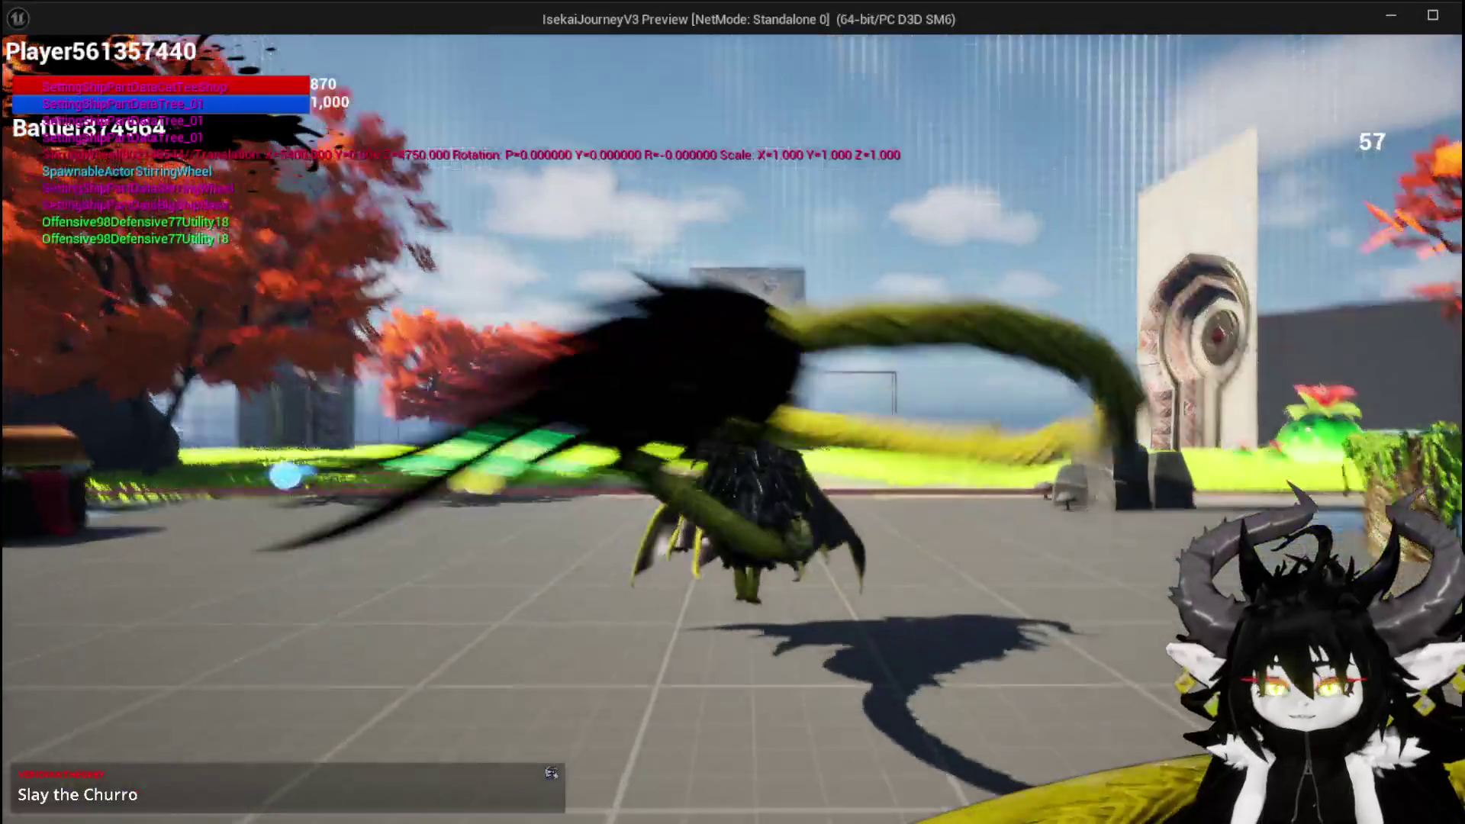
key(w)
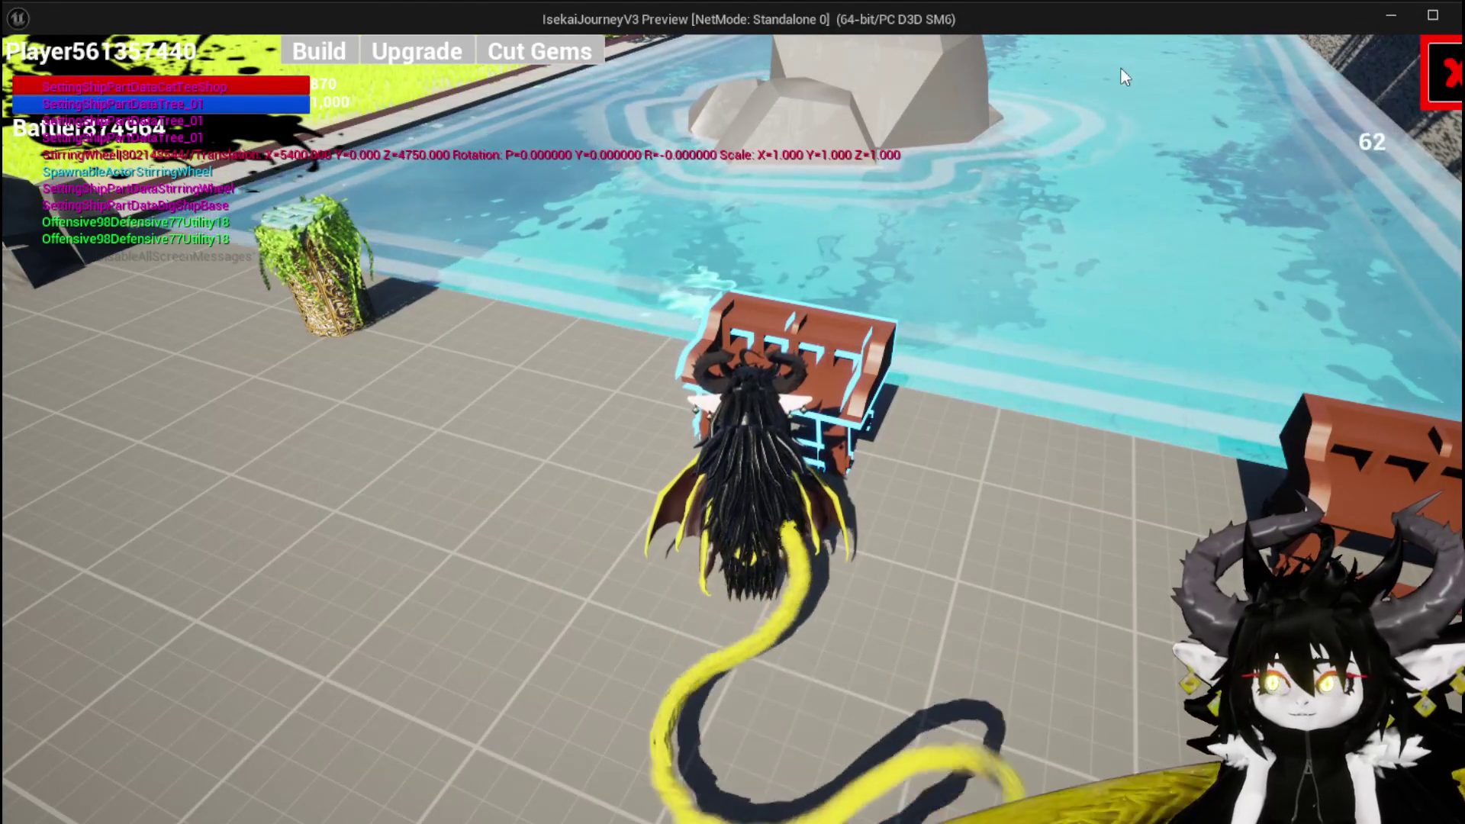
click(1440, 73)
key(Tab)
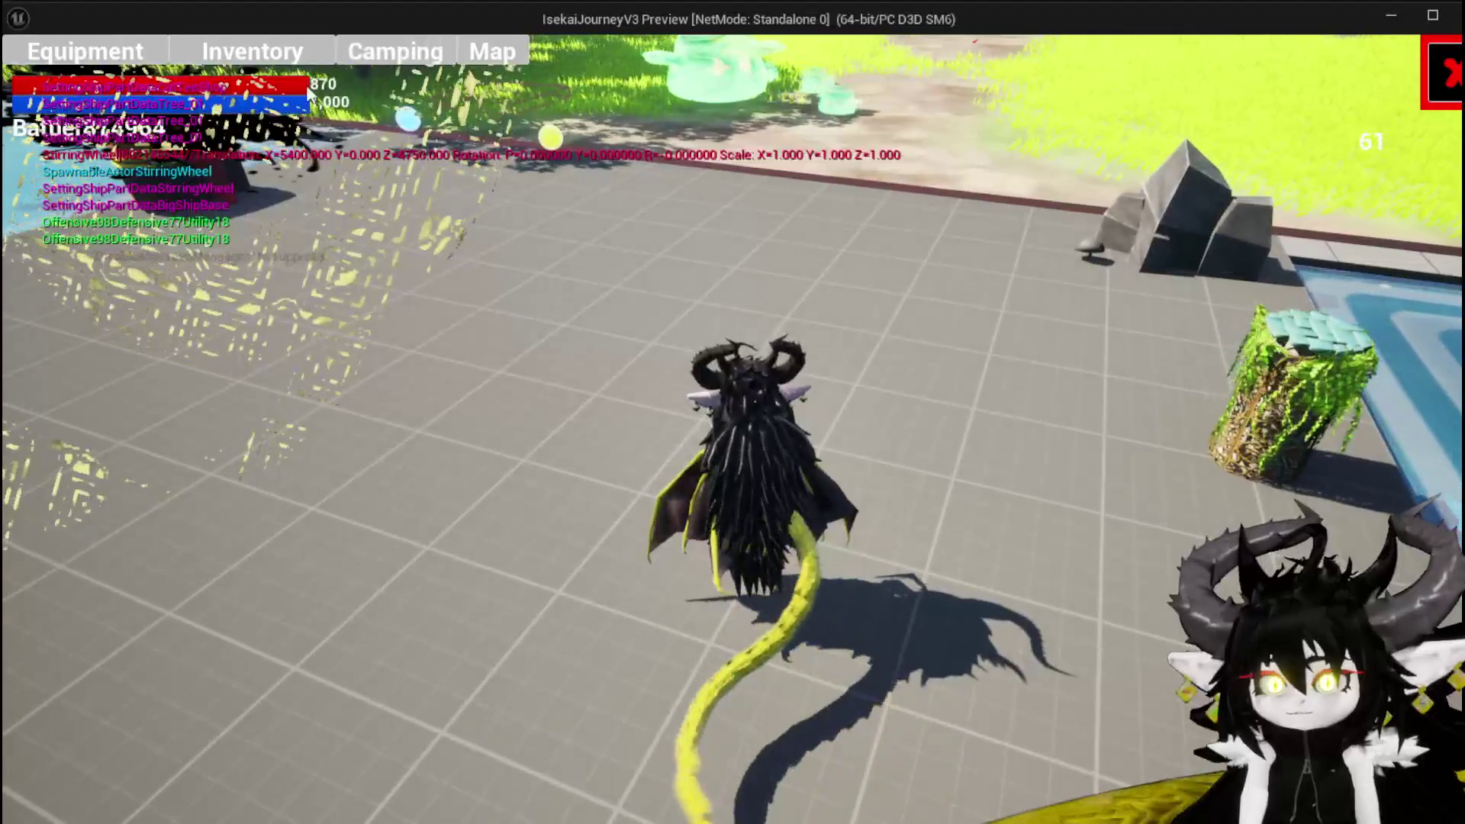
click(149, 61)
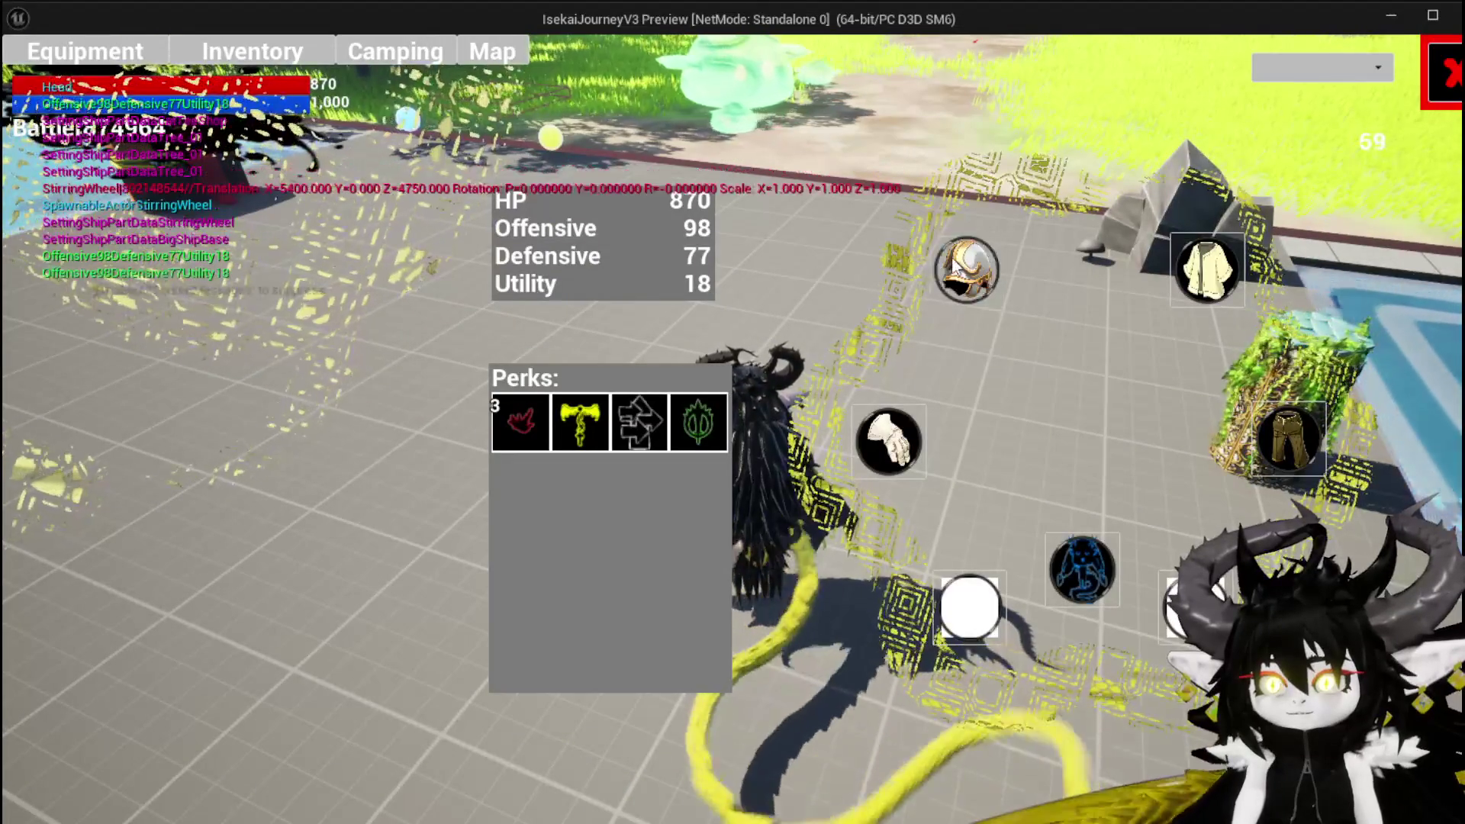
Step: Browse the head, hands, chest and legs slots, equip Iron_Legs, and close the menu
mouse_move(550, 434)
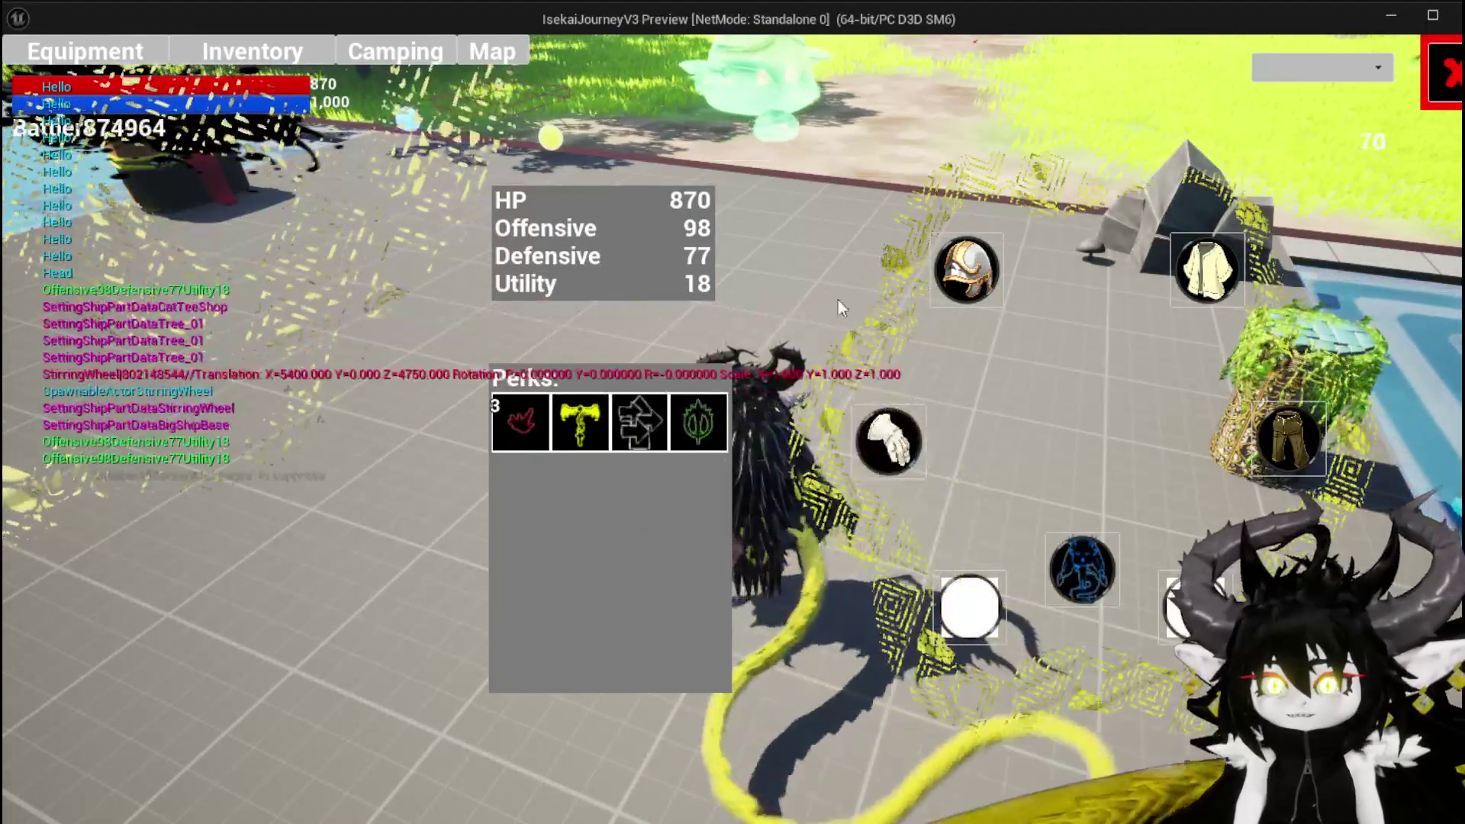
click(976, 260)
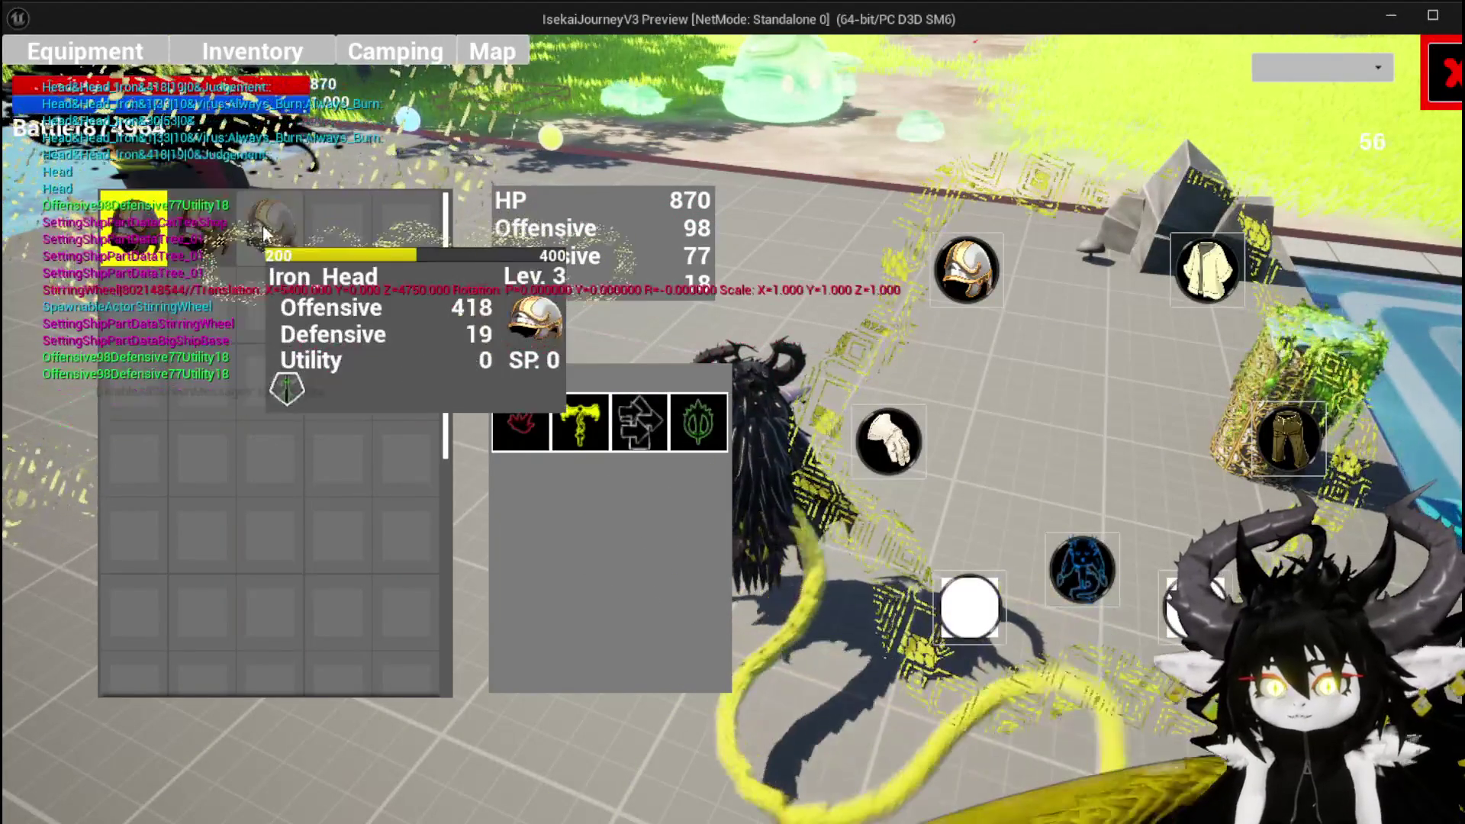
mouse_move(159, 229)
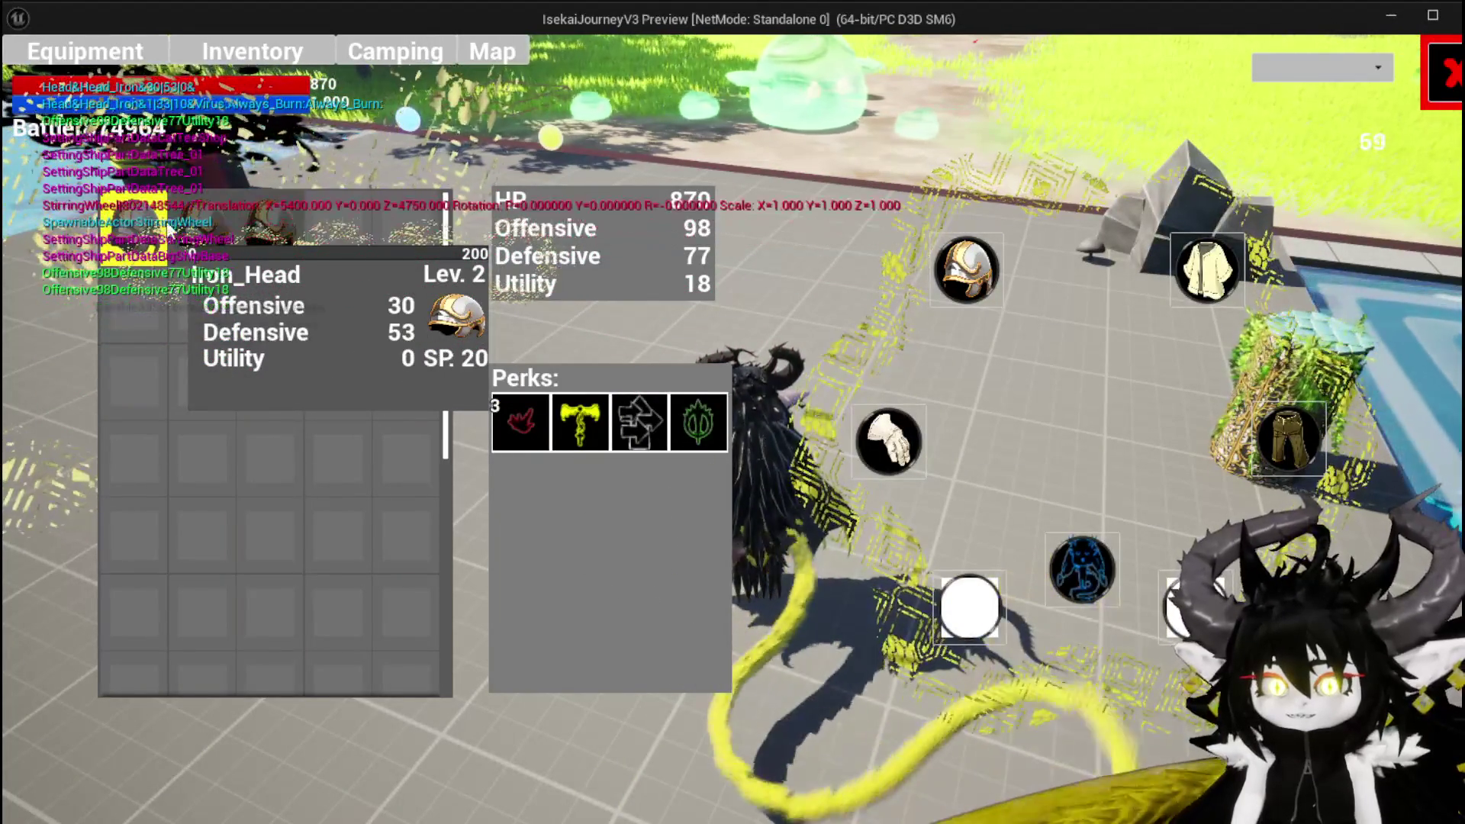
mouse_move(209, 226)
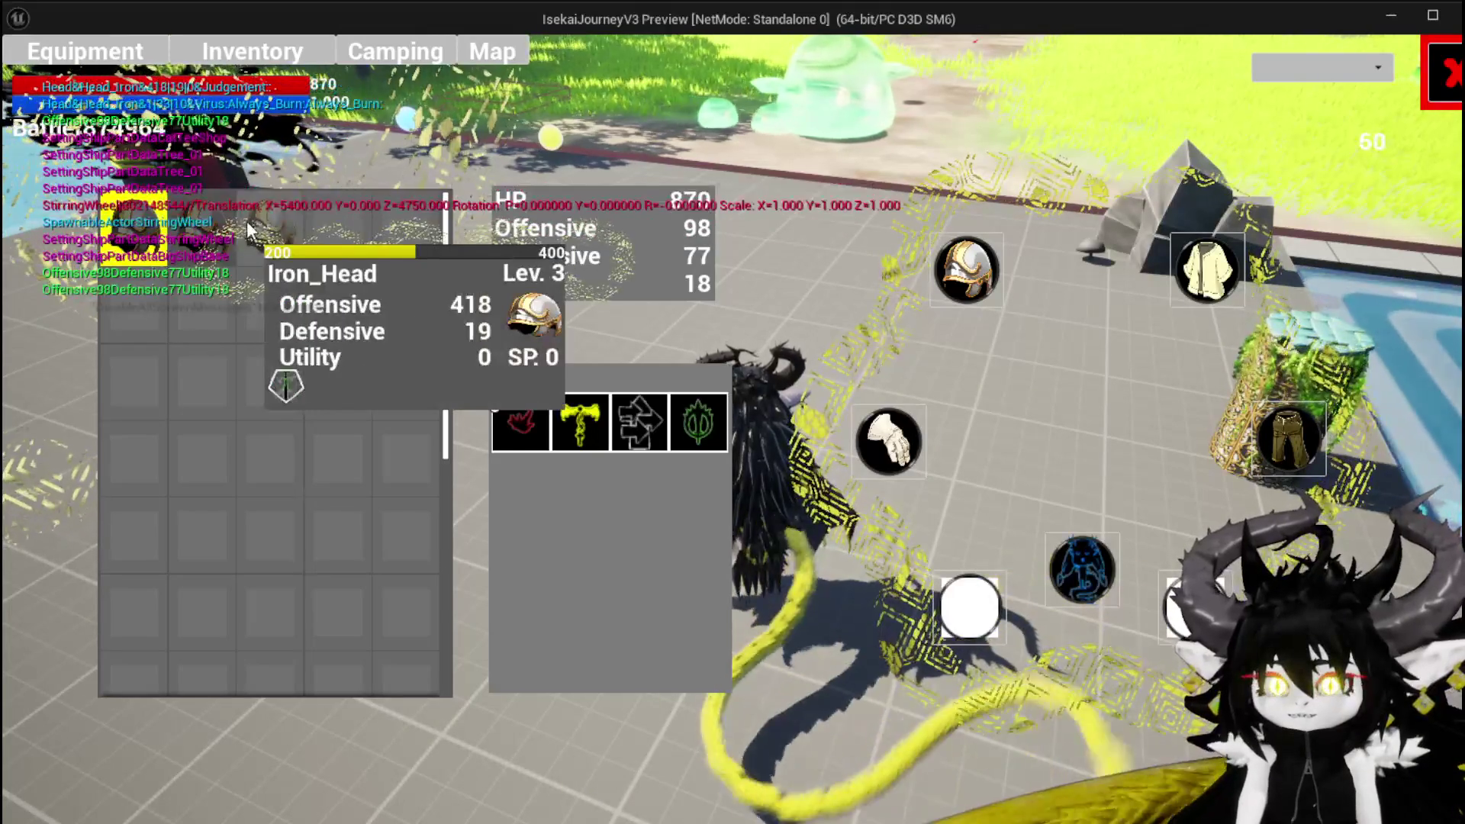
click(885, 439)
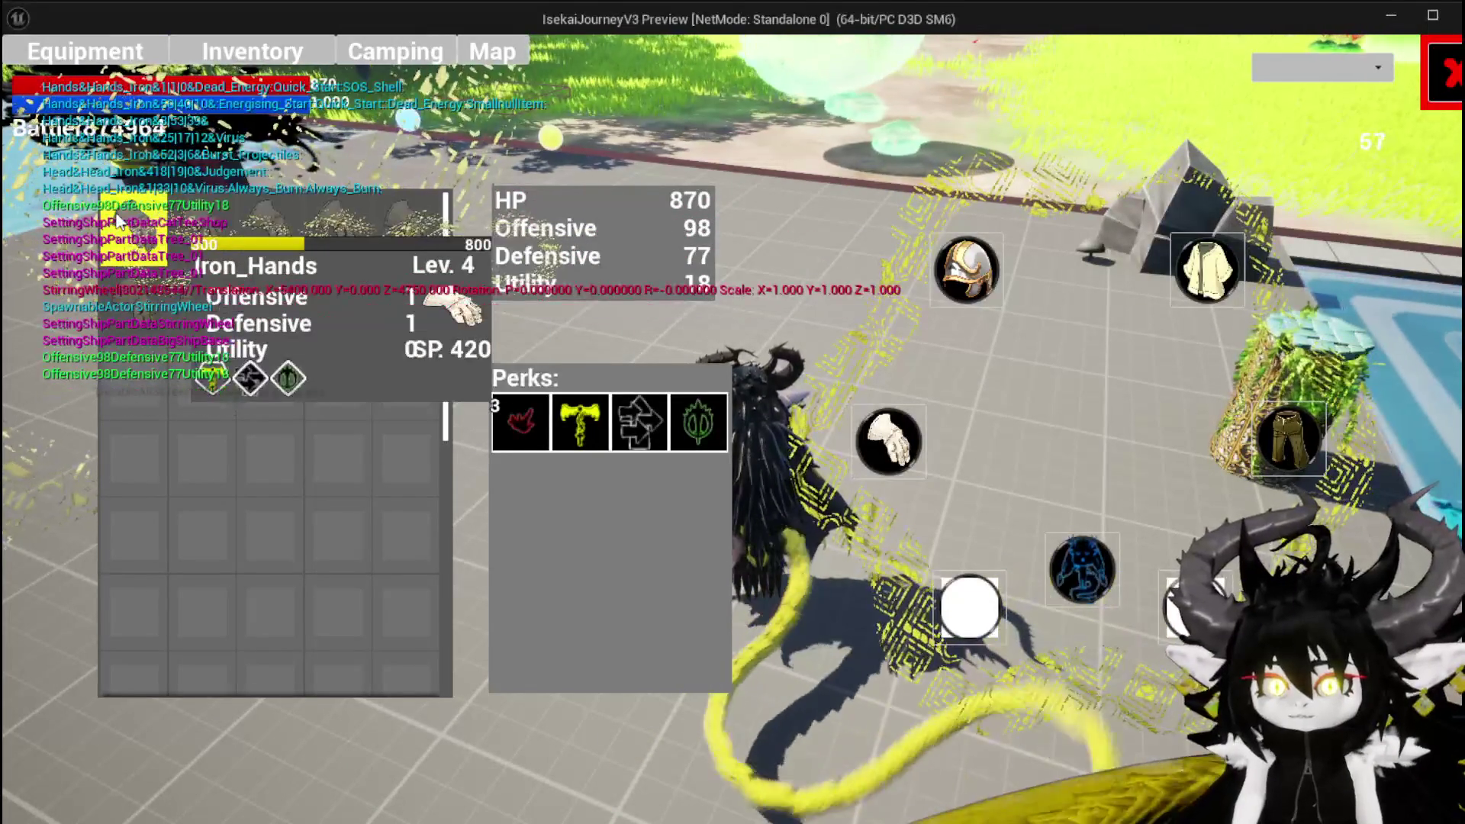
click(1205, 271)
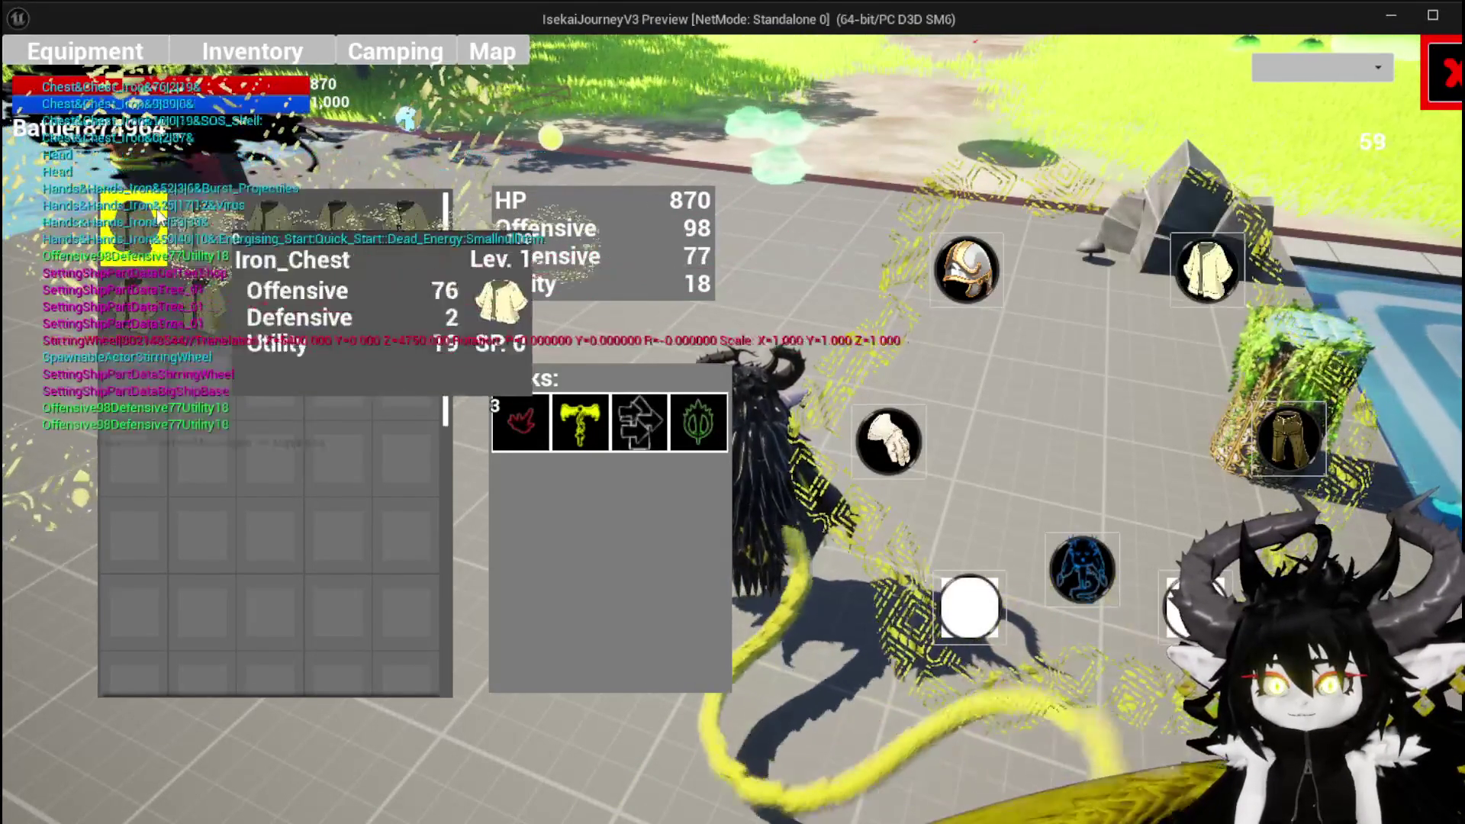
click(1301, 453)
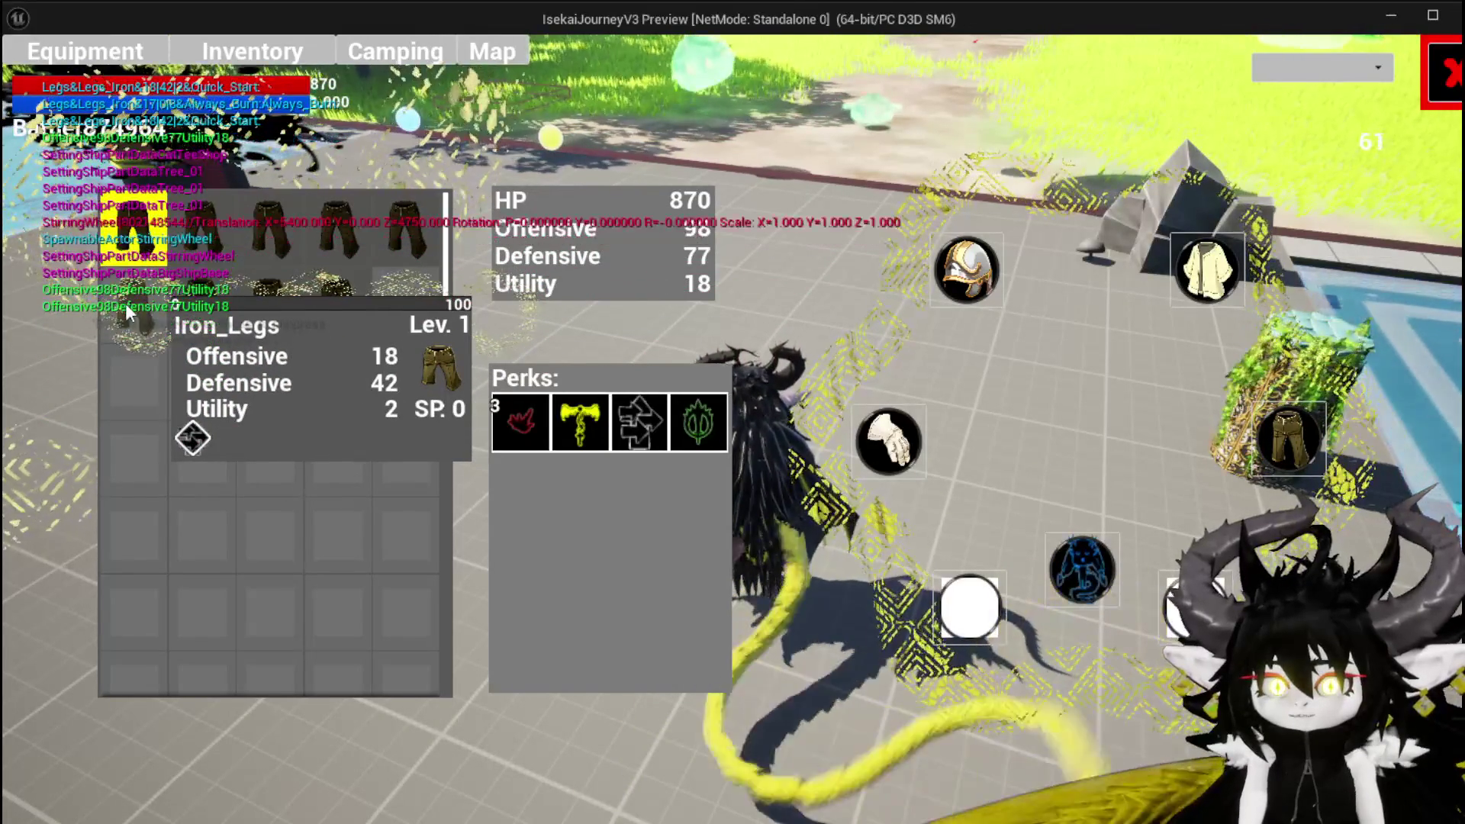
click(125, 303)
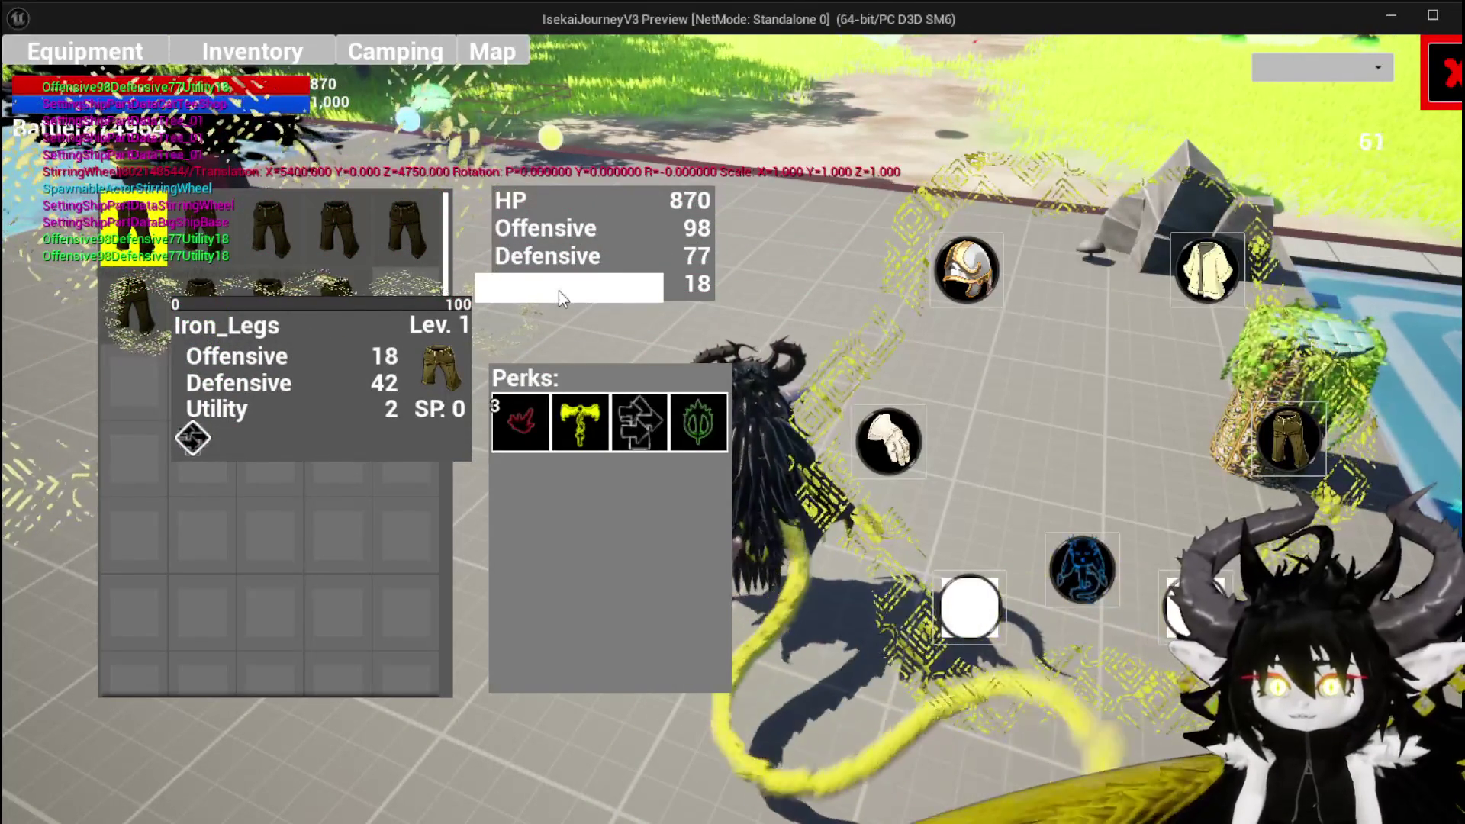
click(558, 290)
click(1429, 74)
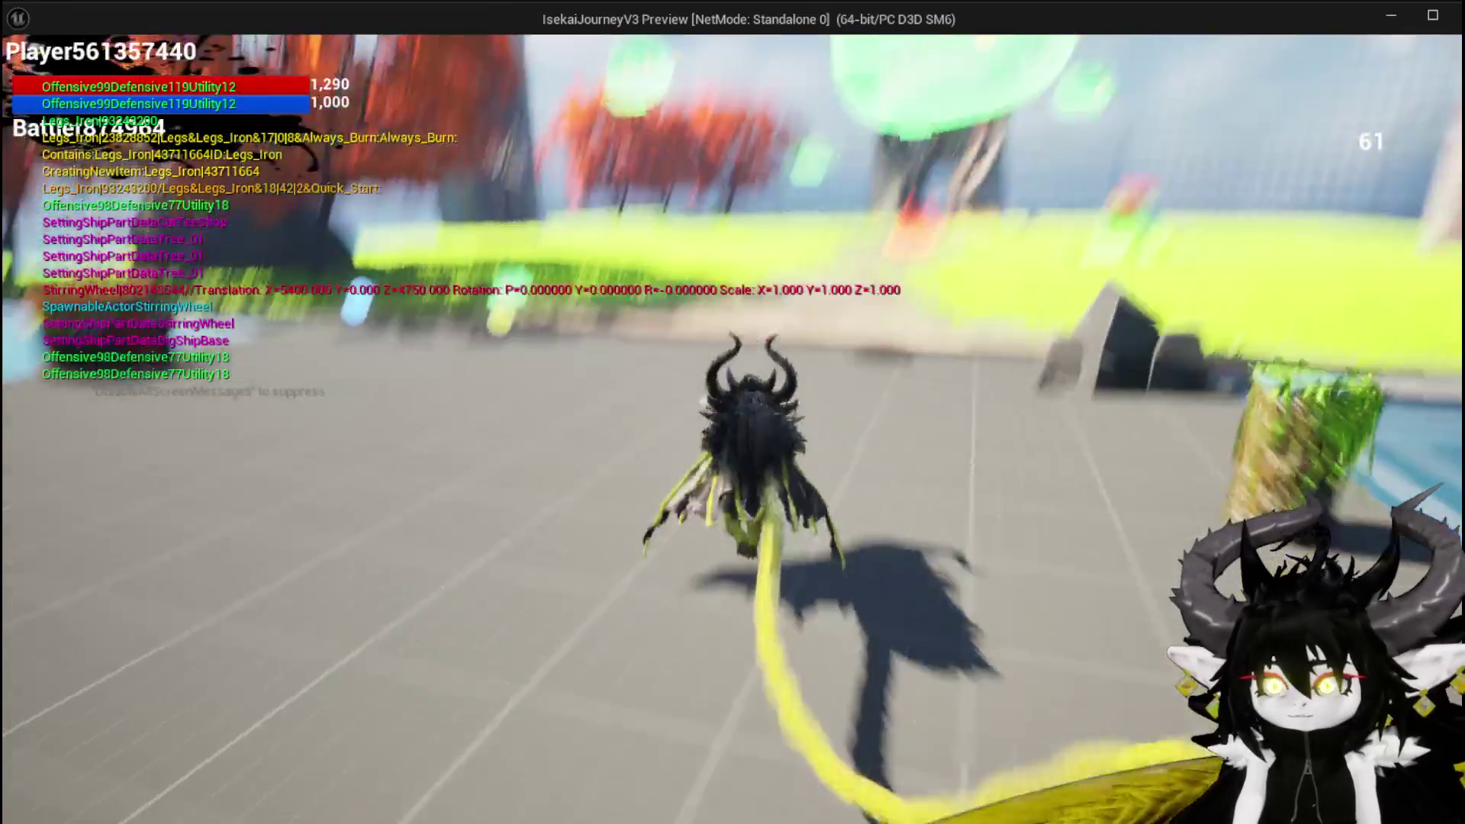
Step: Run into the stone-spiked Slime_Fire, win the arena battle, and close the combat results
key(w)
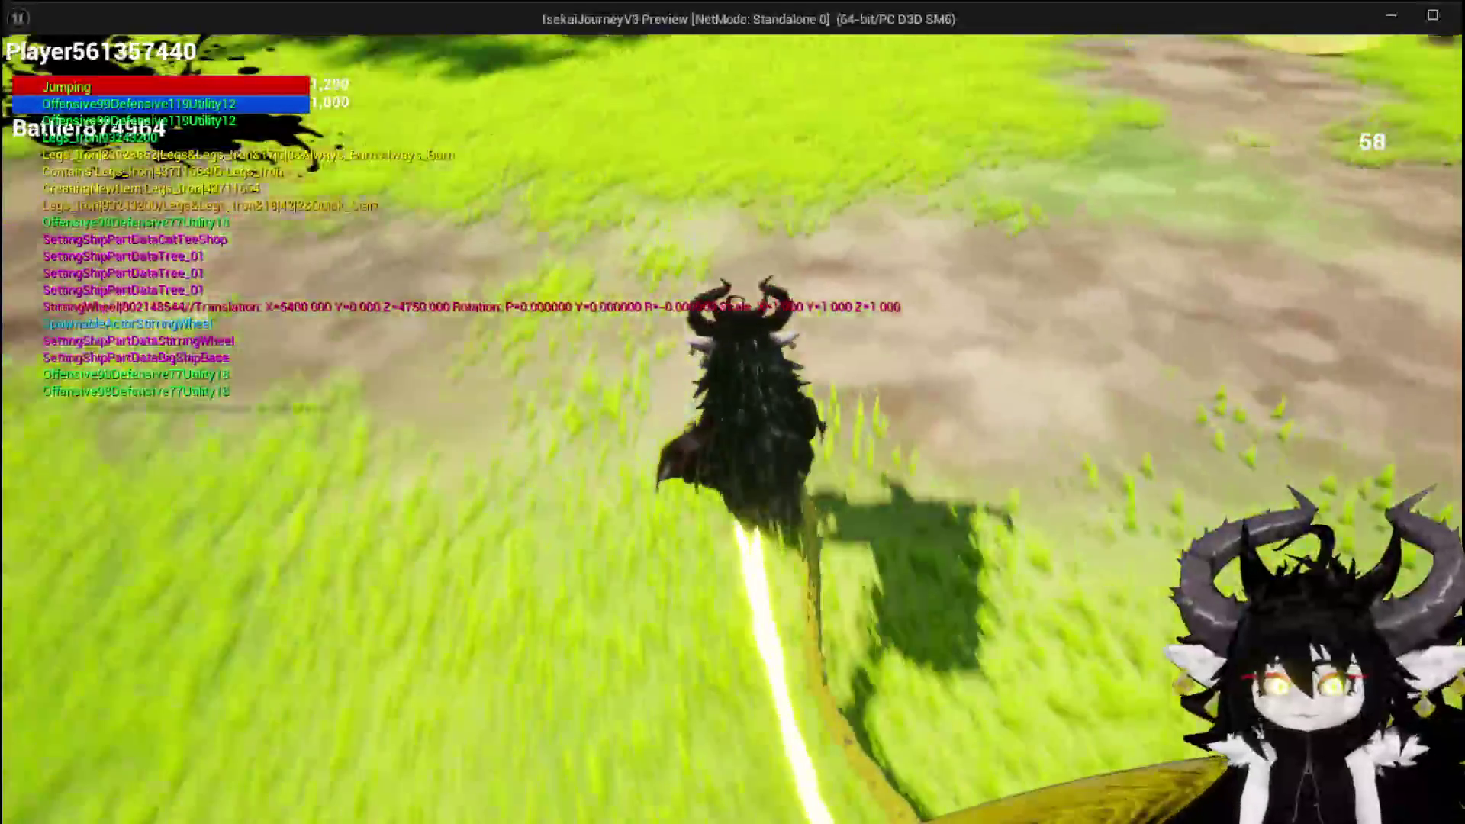
key(w)
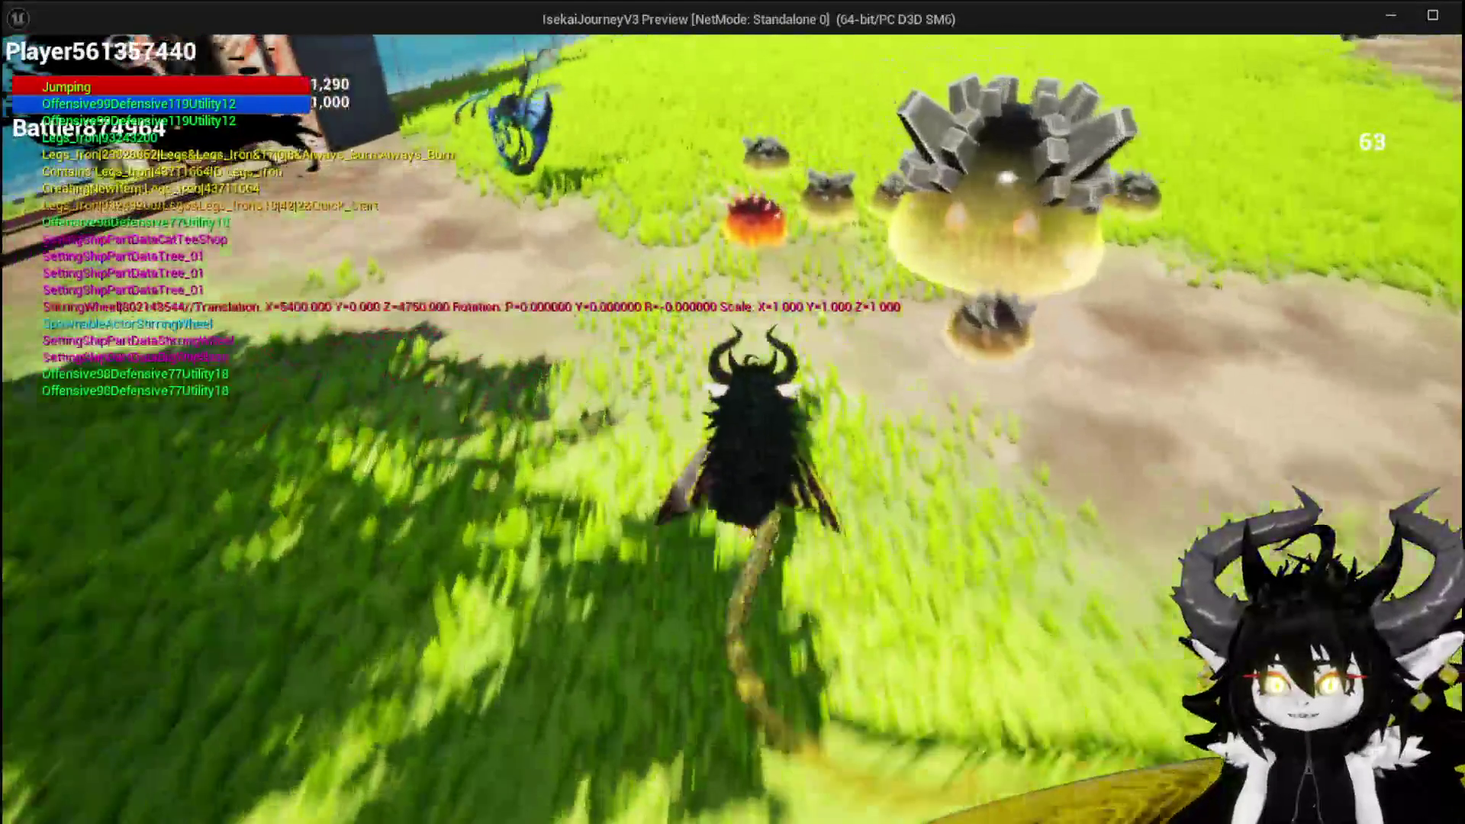
key(w)
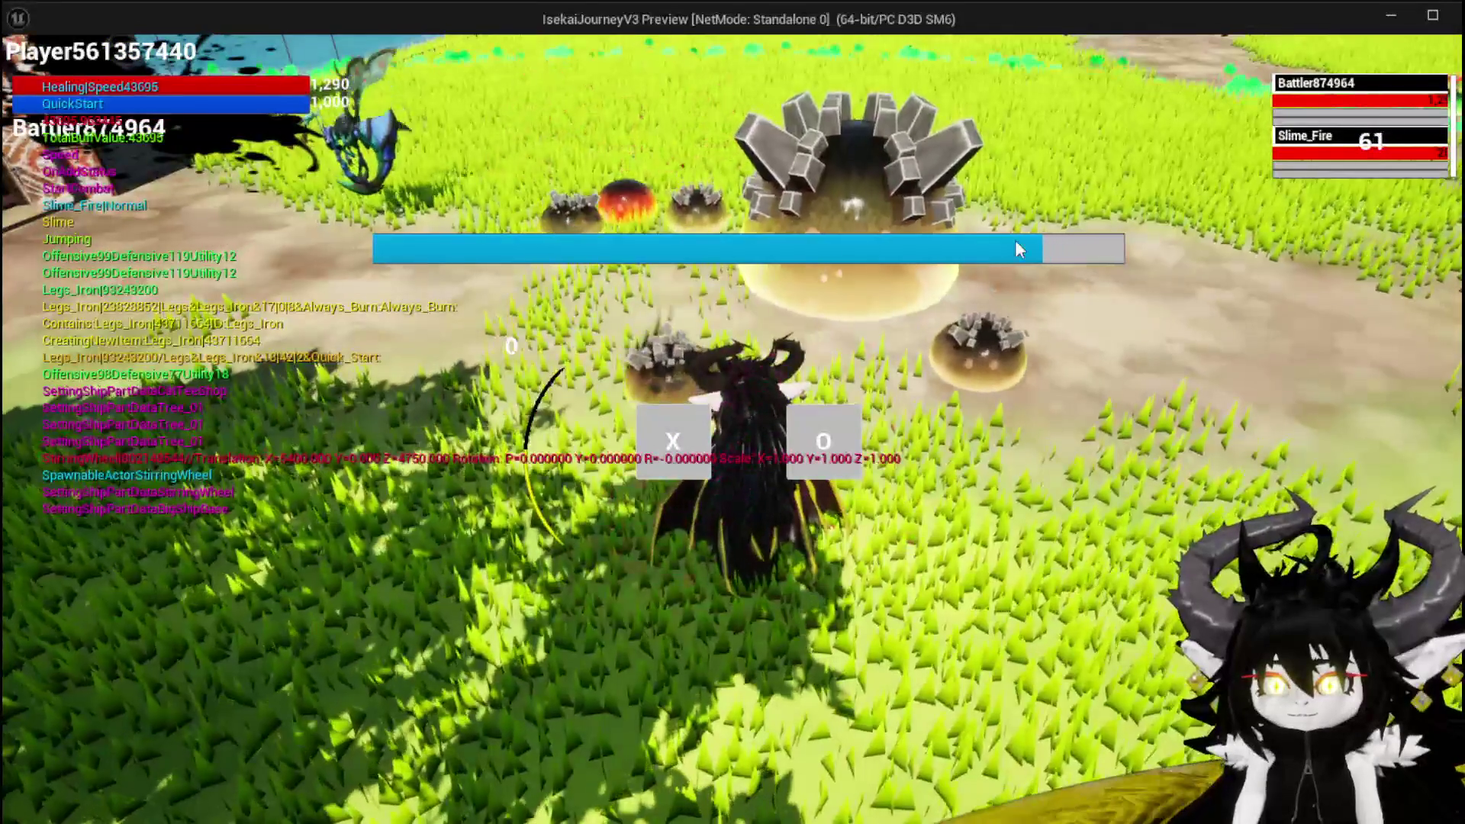
click(701, 446)
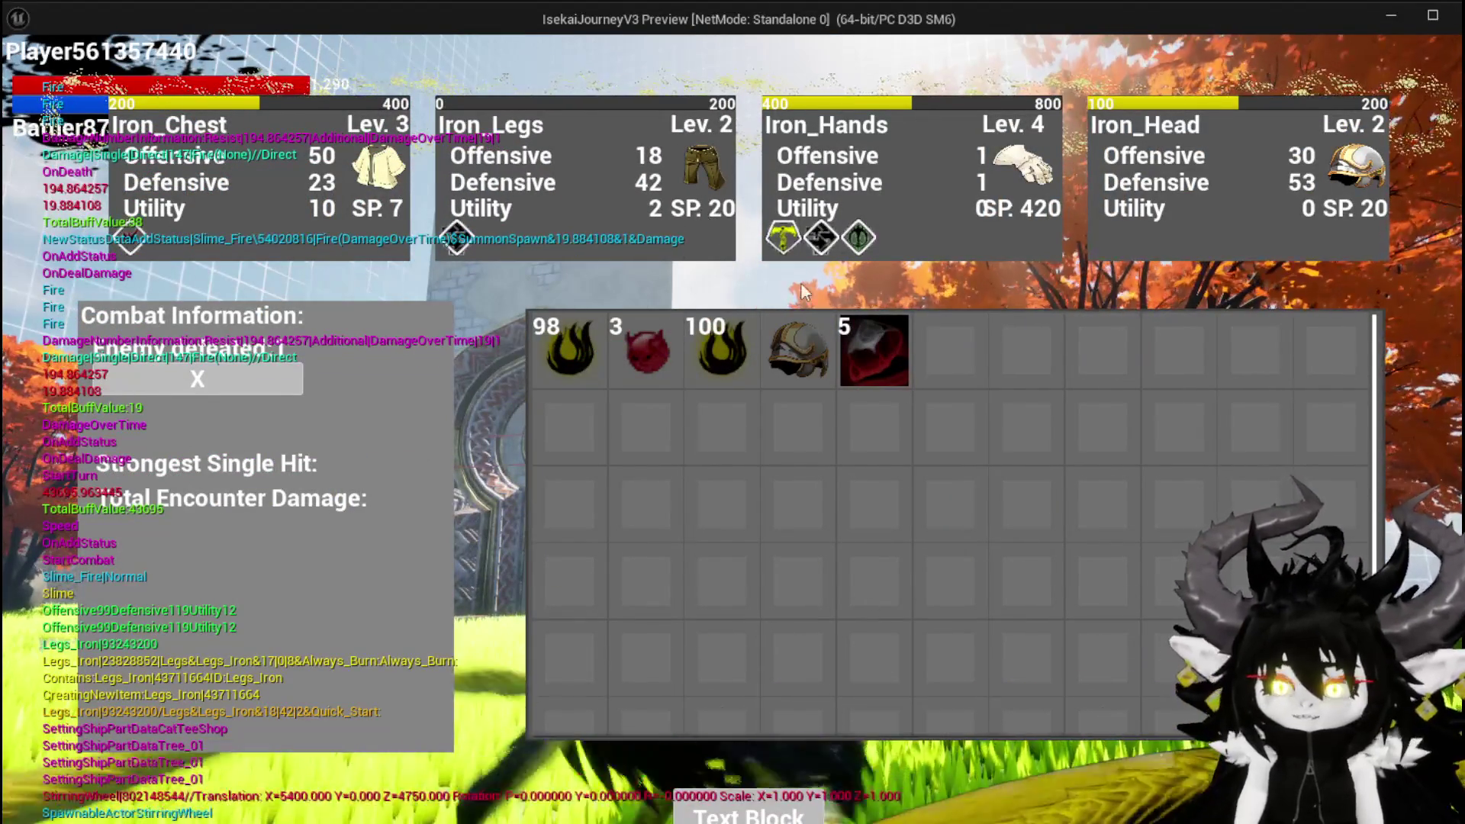
click(724, 813)
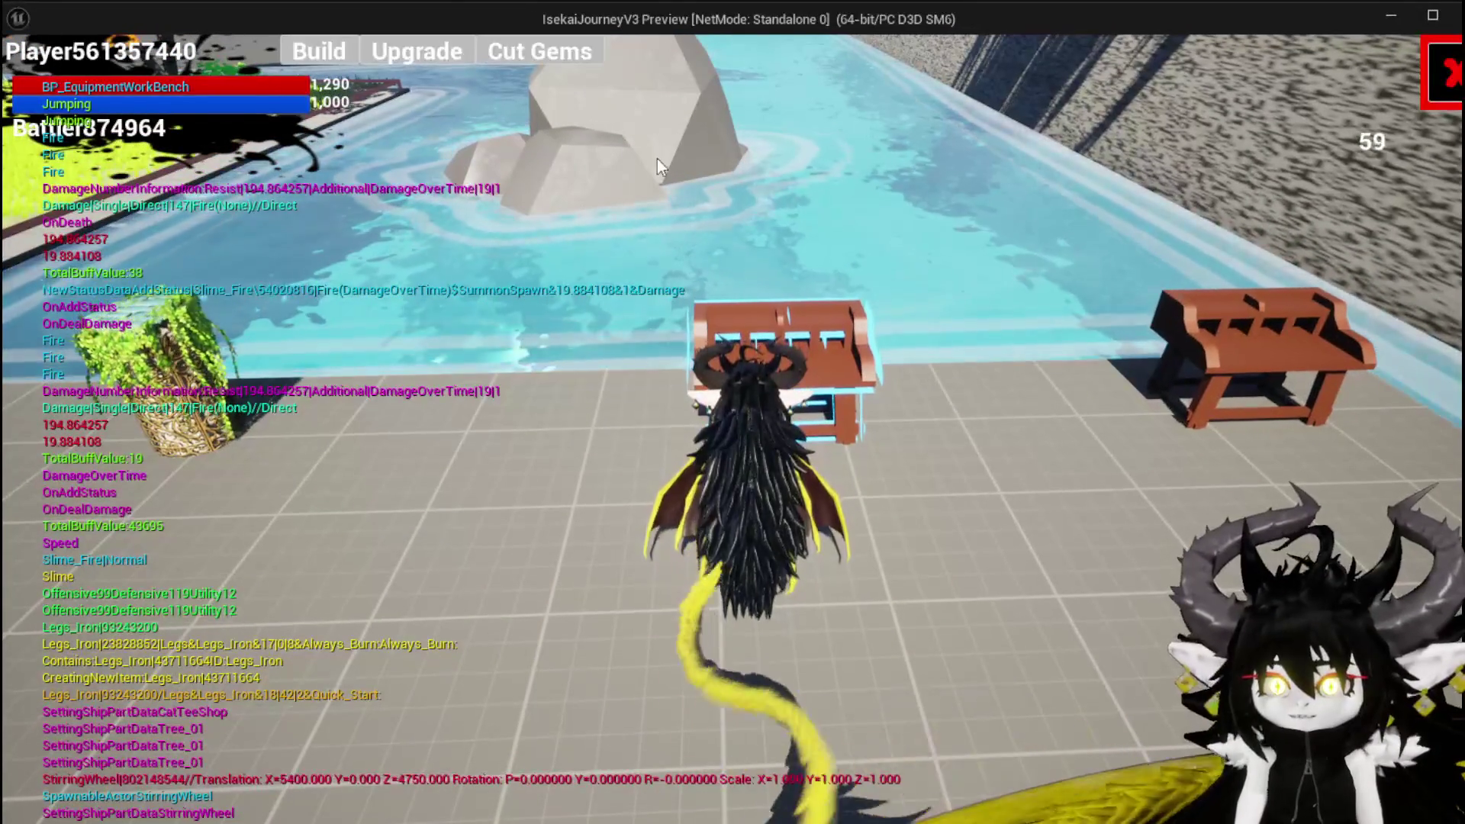
Step: Open Iron_Legs at the workbench and test the Offensive +/- buttons, leaving Offensive at 18
click(326, 50)
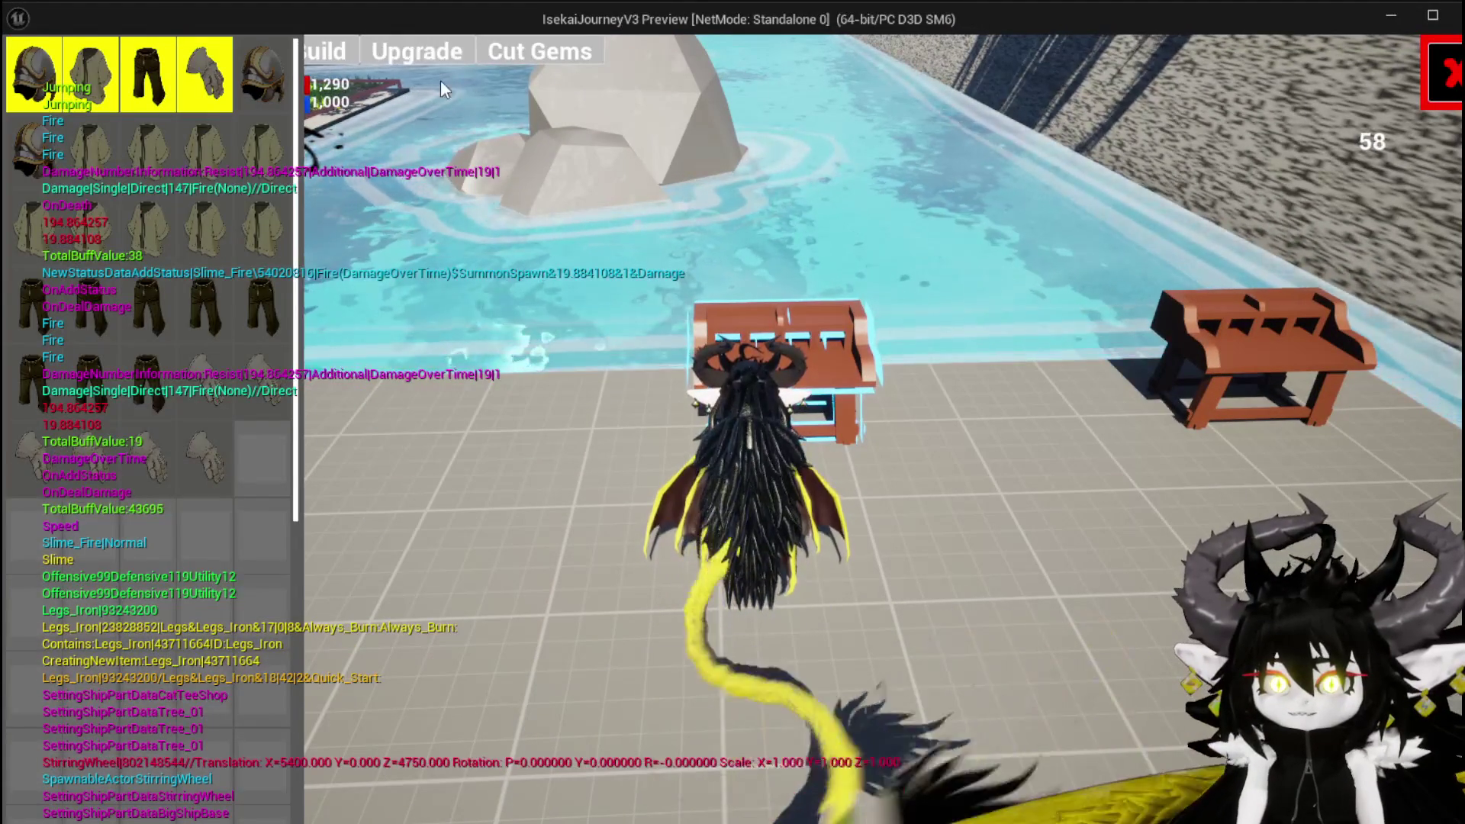
click(146, 70)
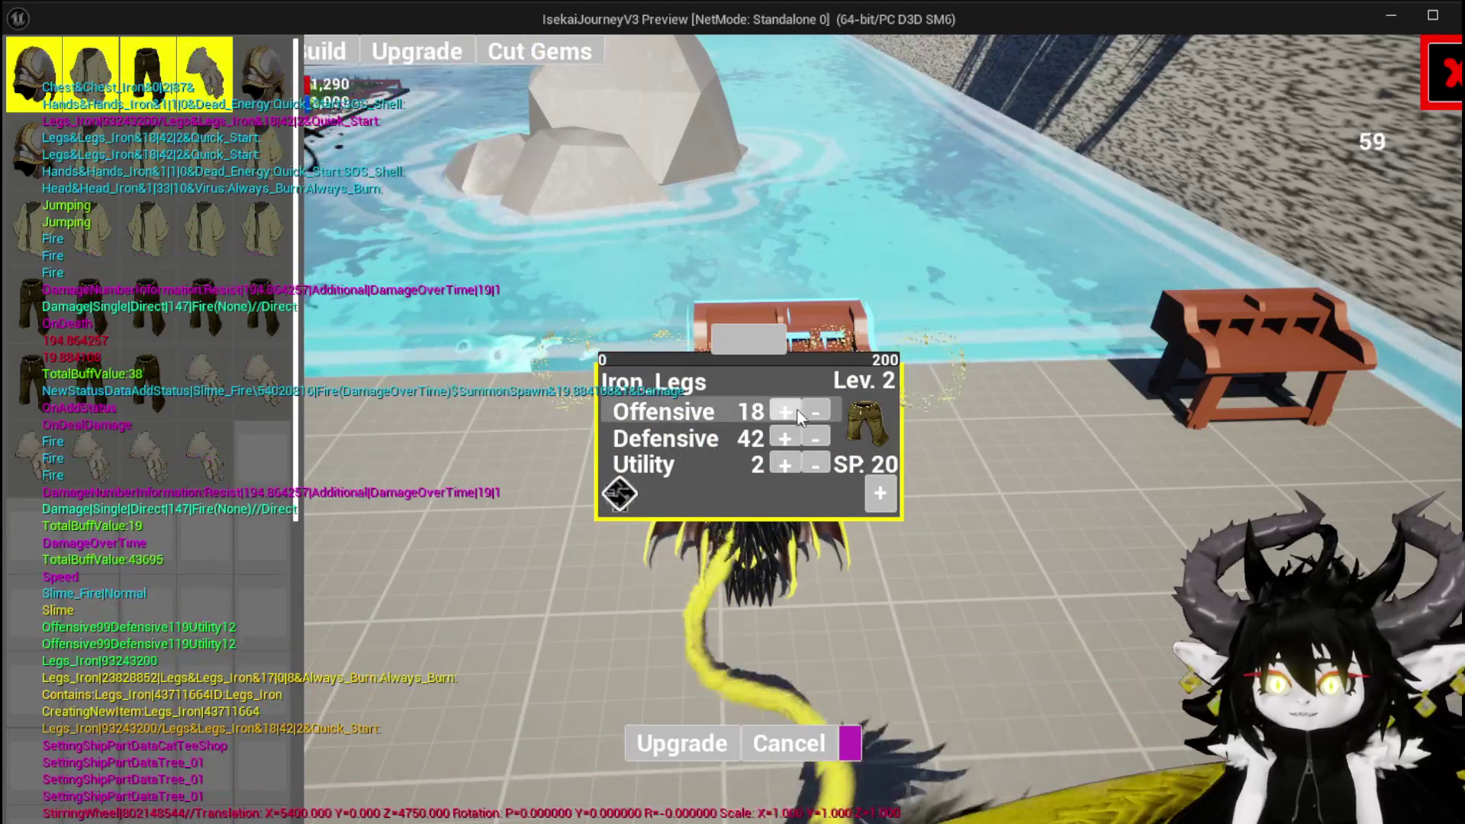
click(779, 409)
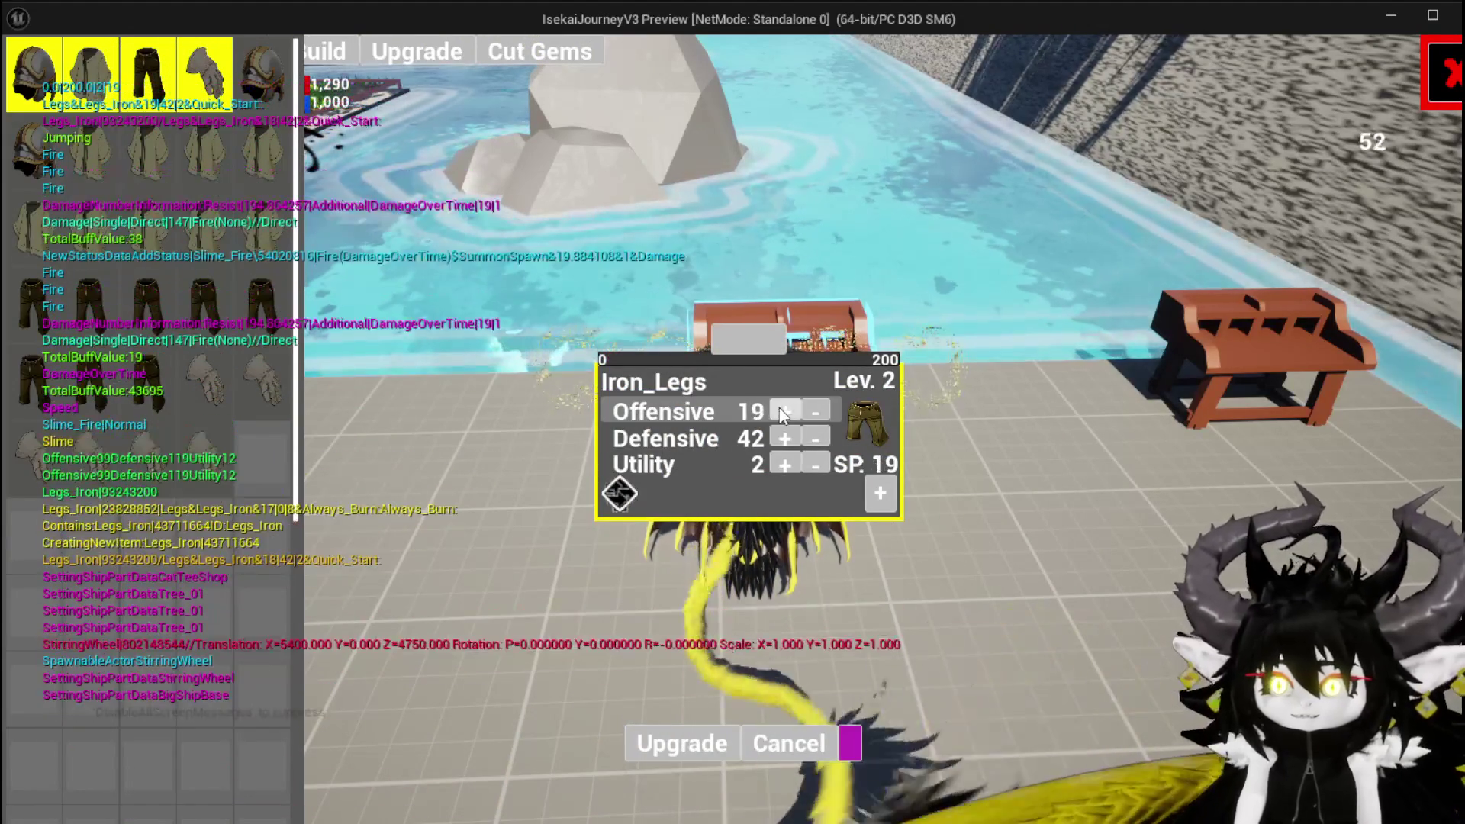
click(781, 408)
click(782, 409)
click(812, 416)
click(811, 416)
click(811, 416)
click(794, 413)
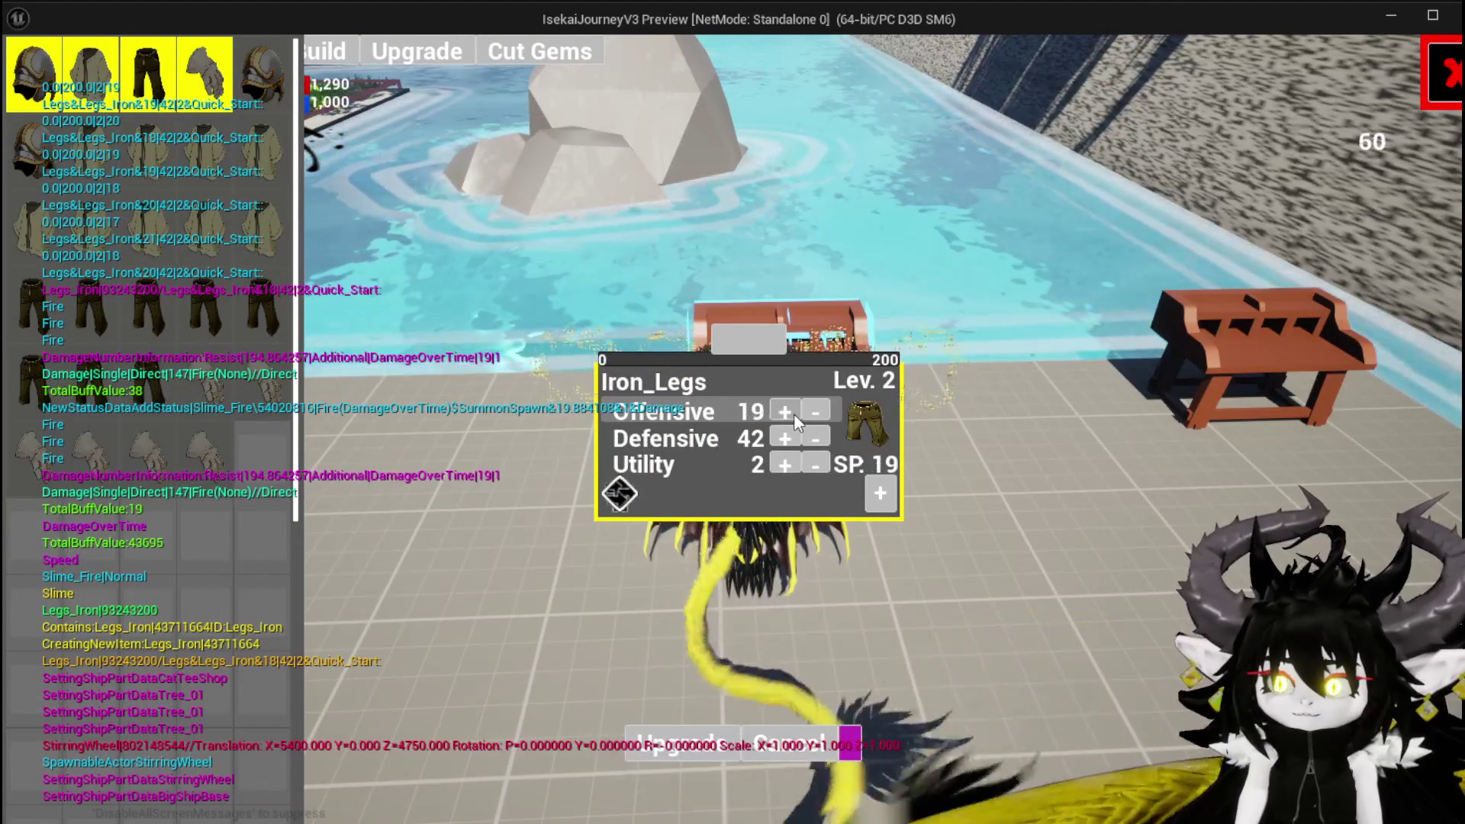
click(793, 414)
click(794, 414)
click(793, 415)
click(815, 415)
click(815, 414)
click(815, 415)
click(816, 415)
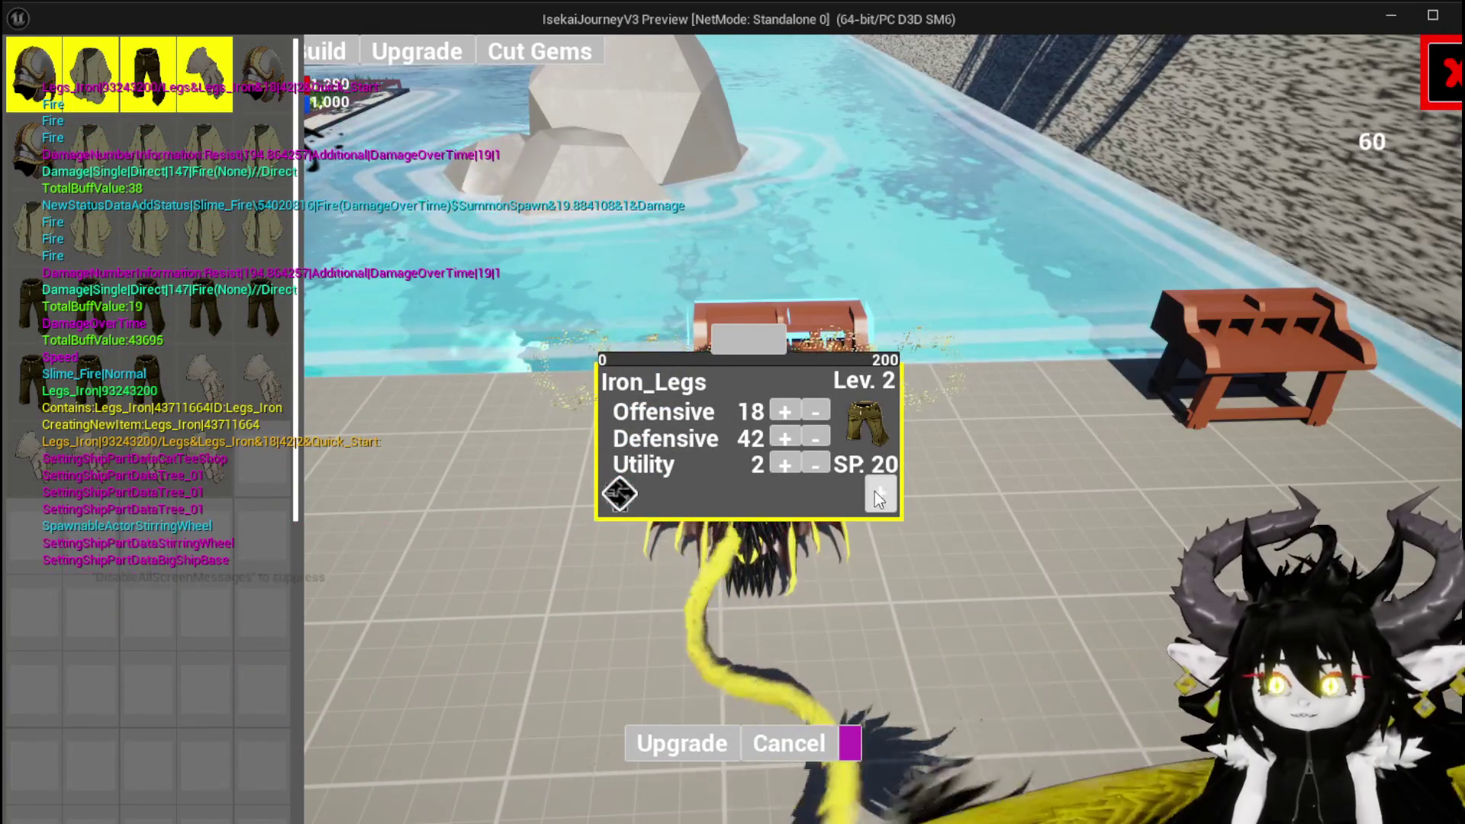
Step: Spend 200 essence to level Iron_Legs to Lev. 3 and add a 30-SP gem socket
click(878, 492)
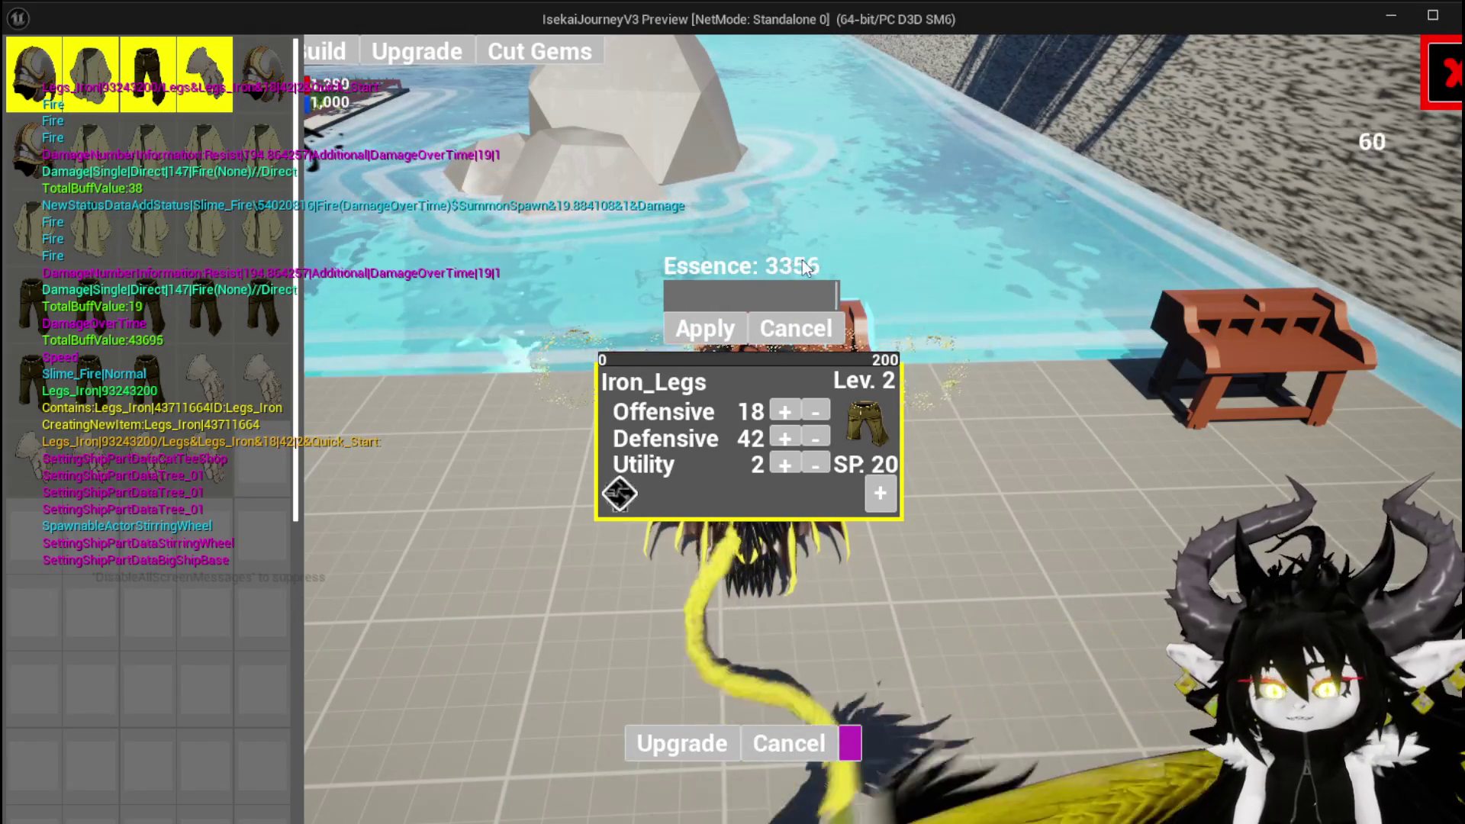
text(200)
key(Return)
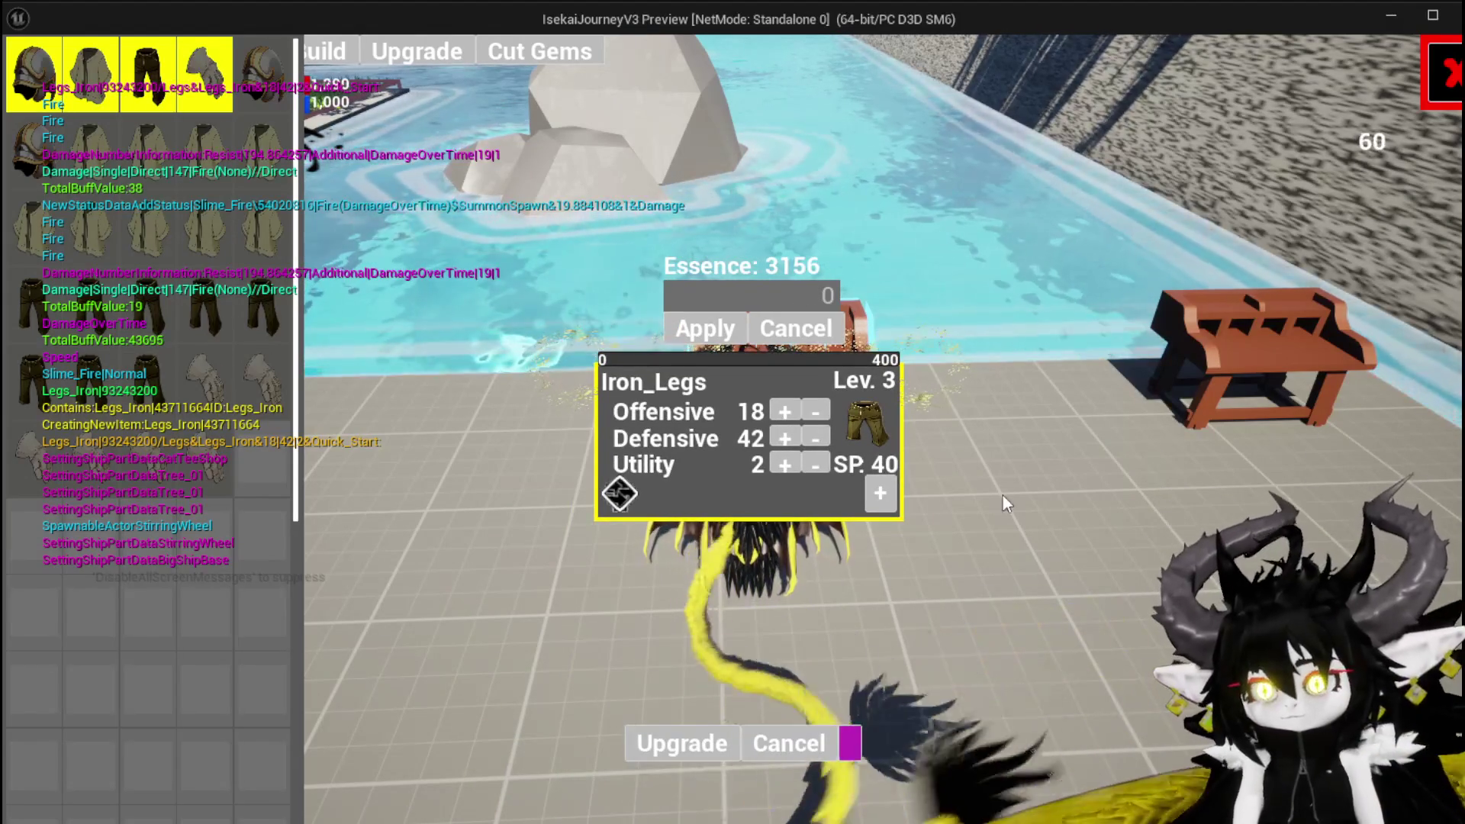
click(656, 594)
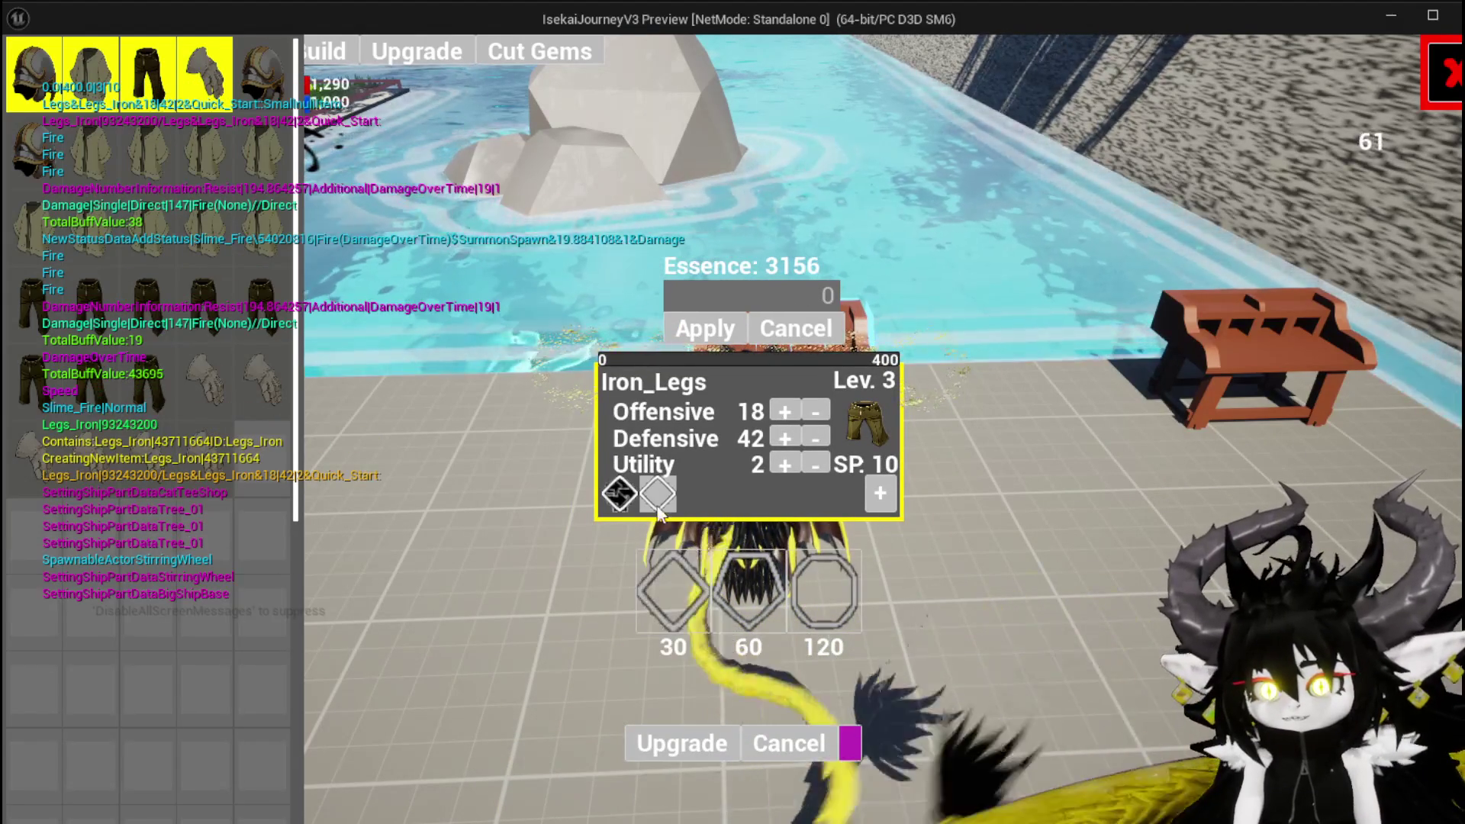
Step: Drag the red gem from the gem inventory into Iron_Legs' second socket, apply it, and exit
click(657, 494)
click(725, 505)
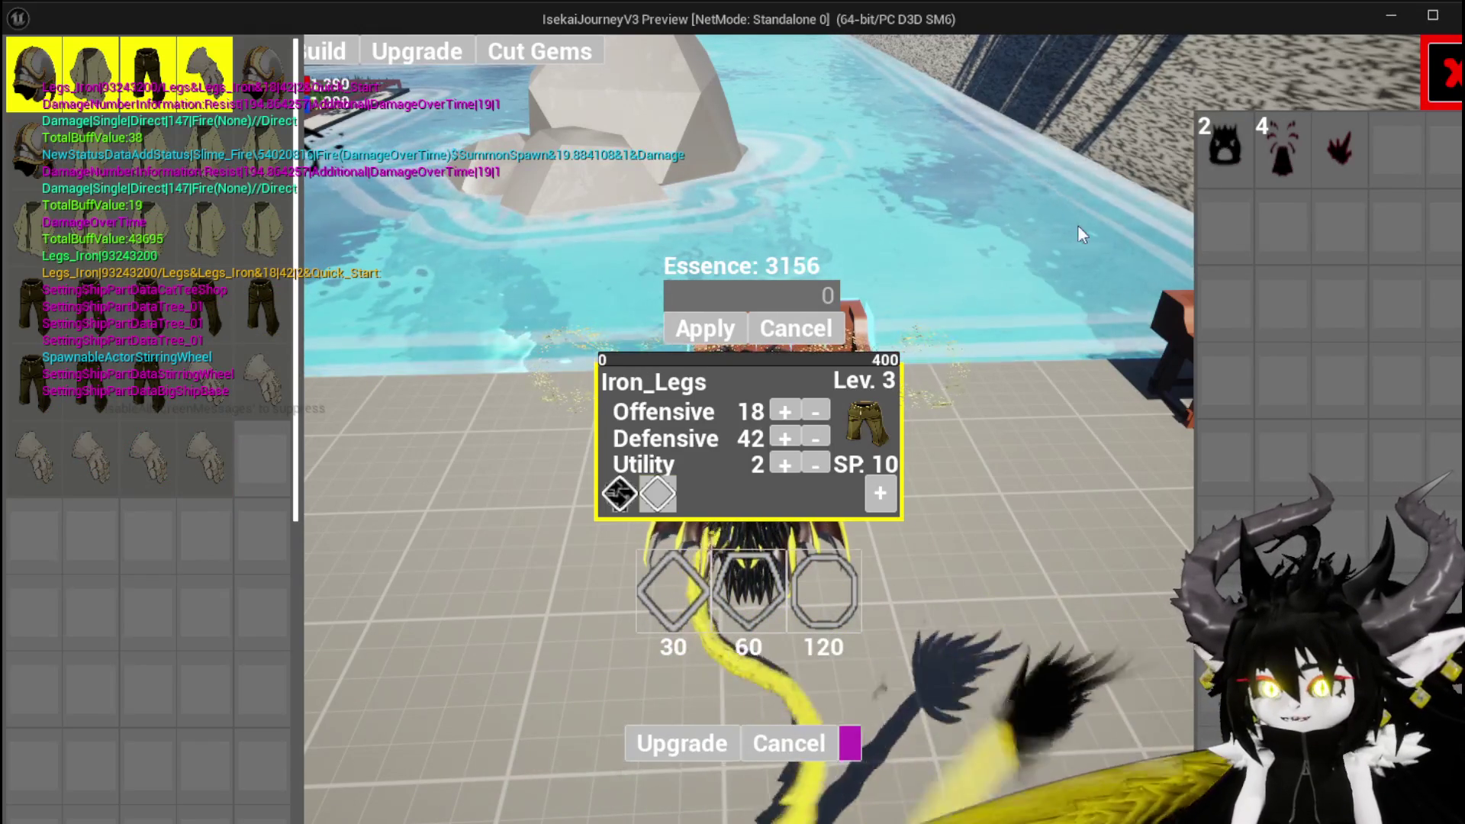
mouse_move(1203, 146)
mouse_down()
mouse_move(1264, 269)
mouse_move(1282, 221)
mouse_move(1346, 159)
mouse_up()
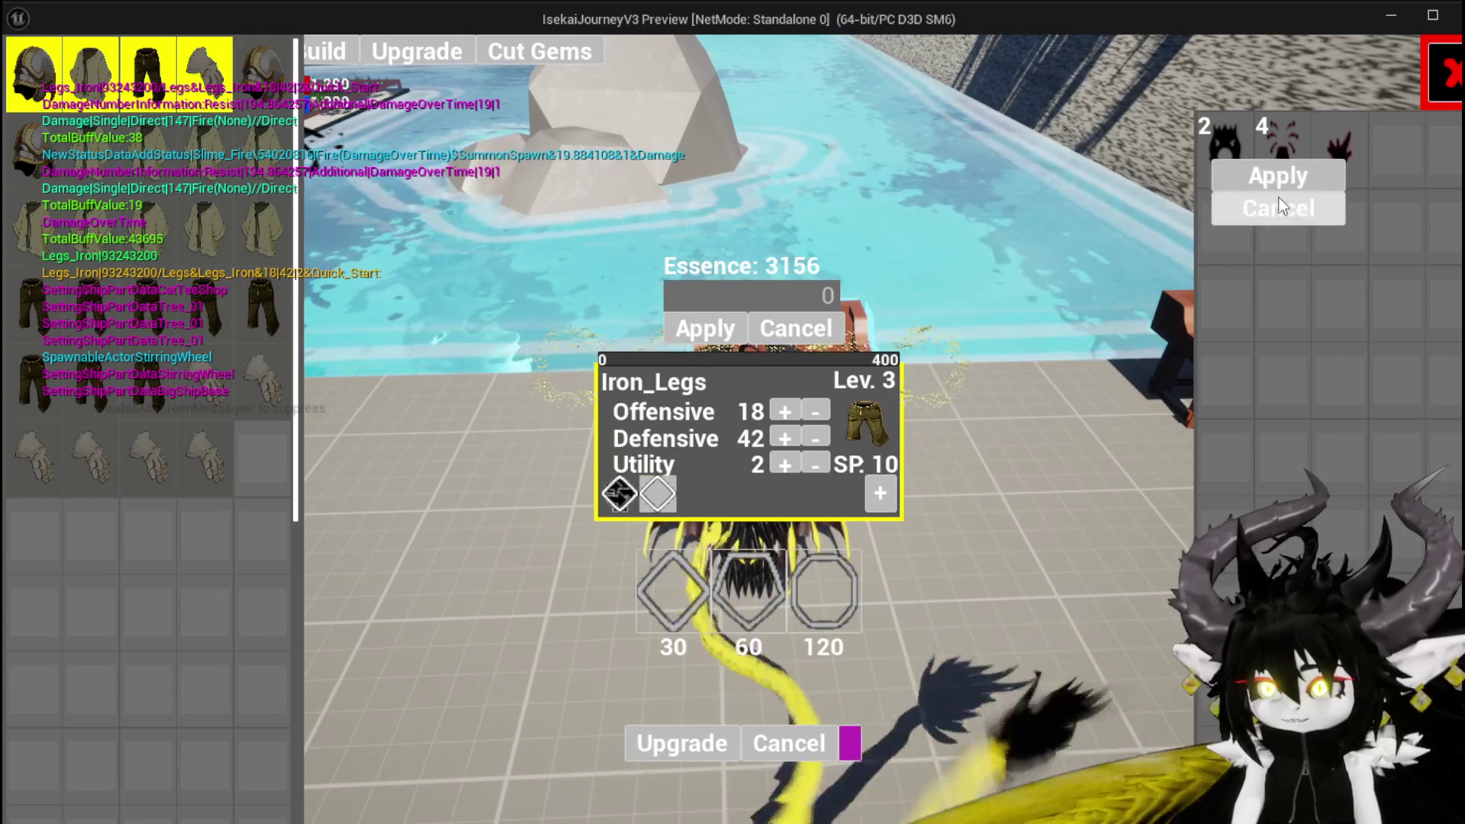
click(1268, 181)
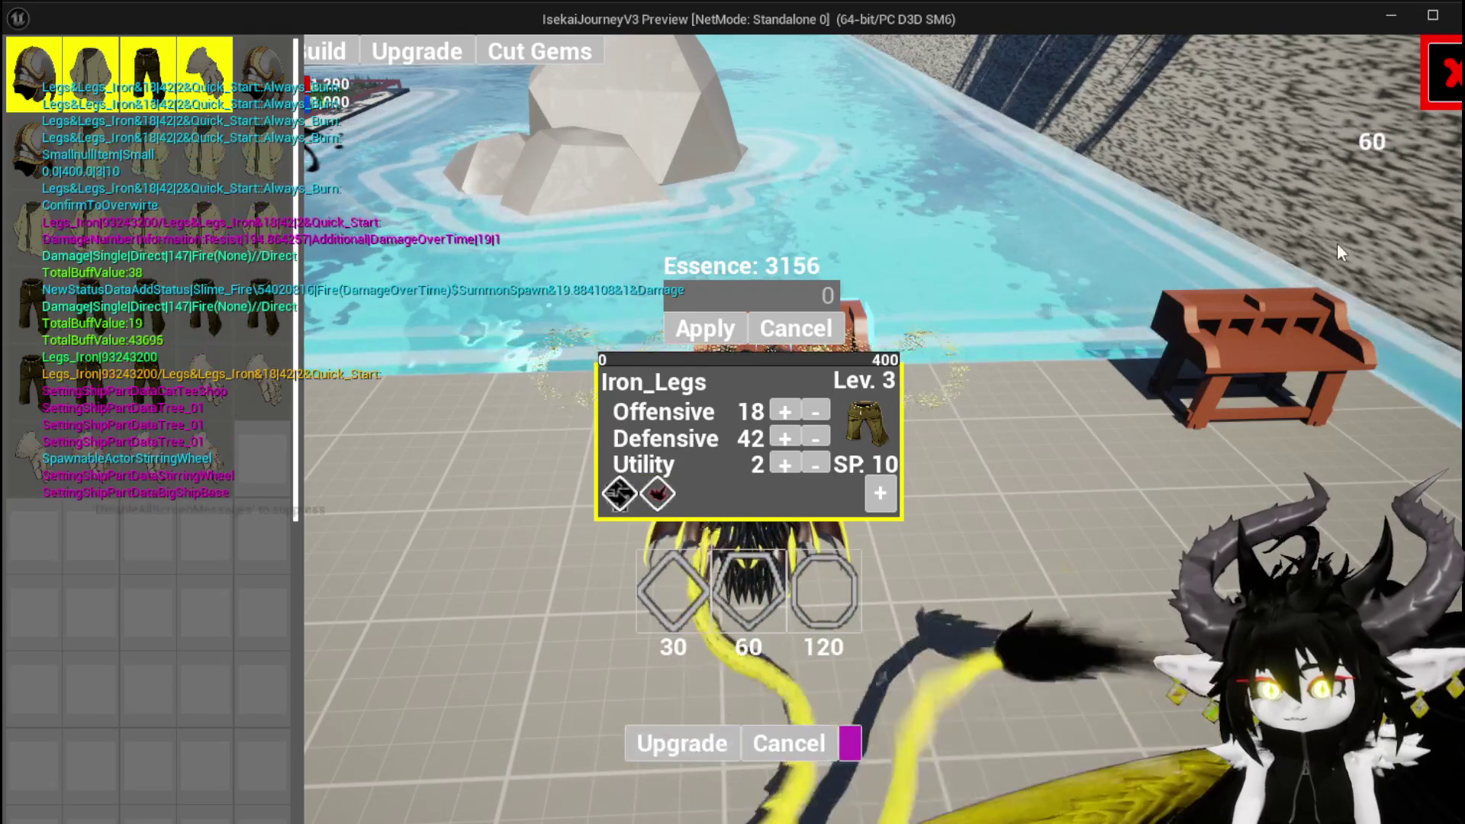
key(Escape)
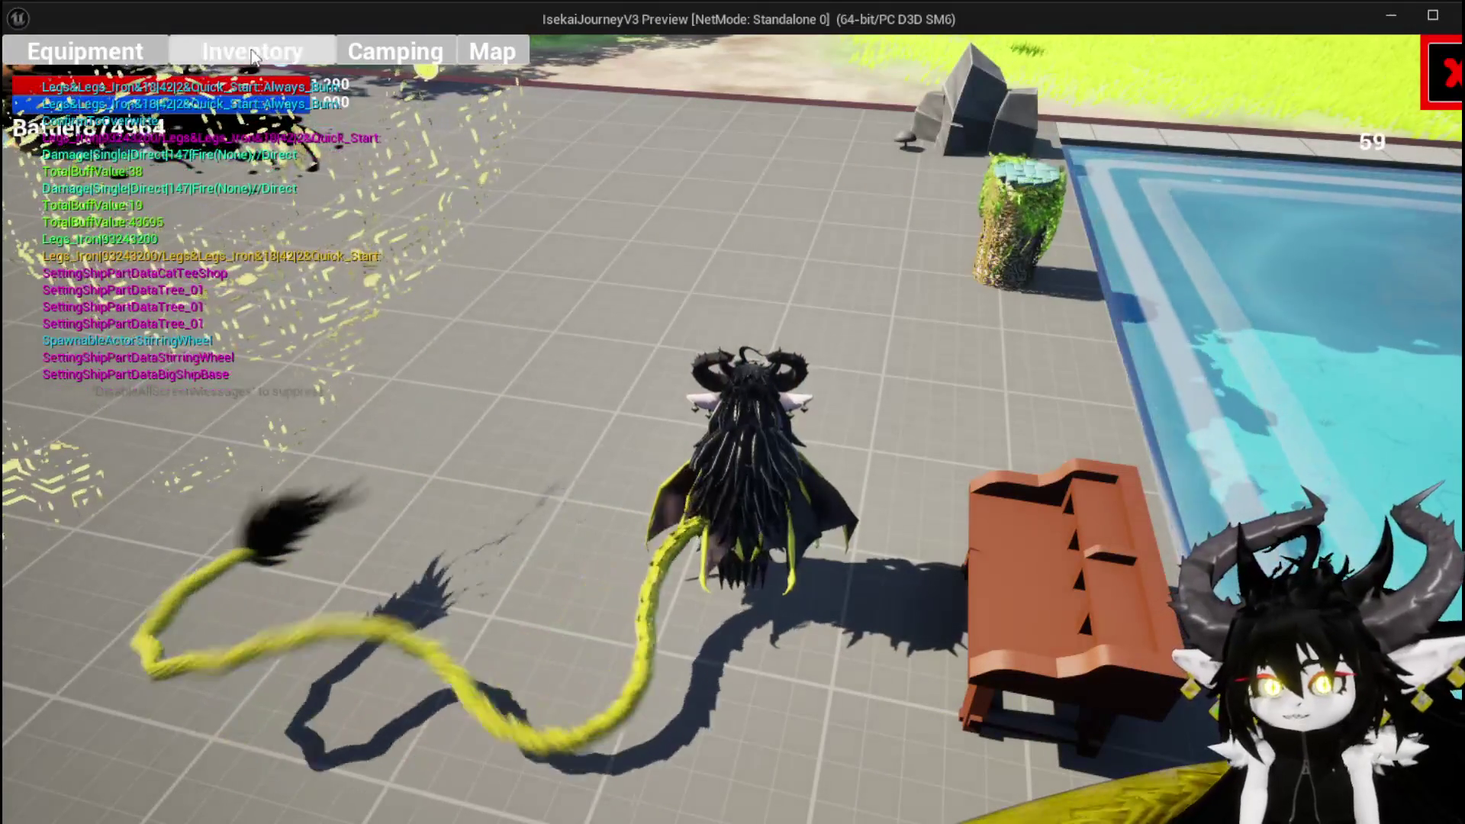
Step: Review Iron_Legs (Lev. 3, Offensive 18, Defensive 42) and the first perk on the Equipment screen, then close it
key(i)
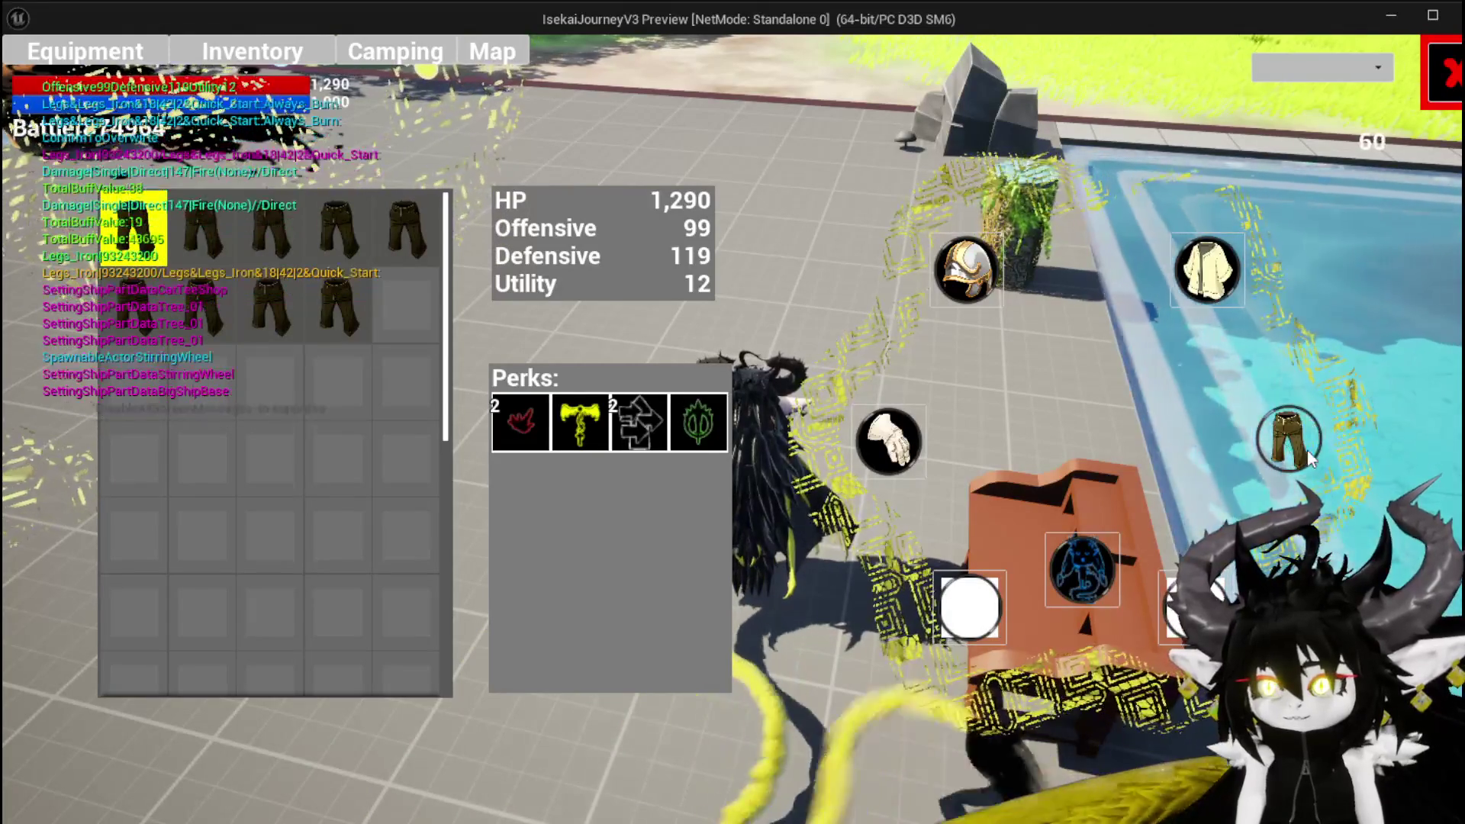
mouse_move(134, 229)
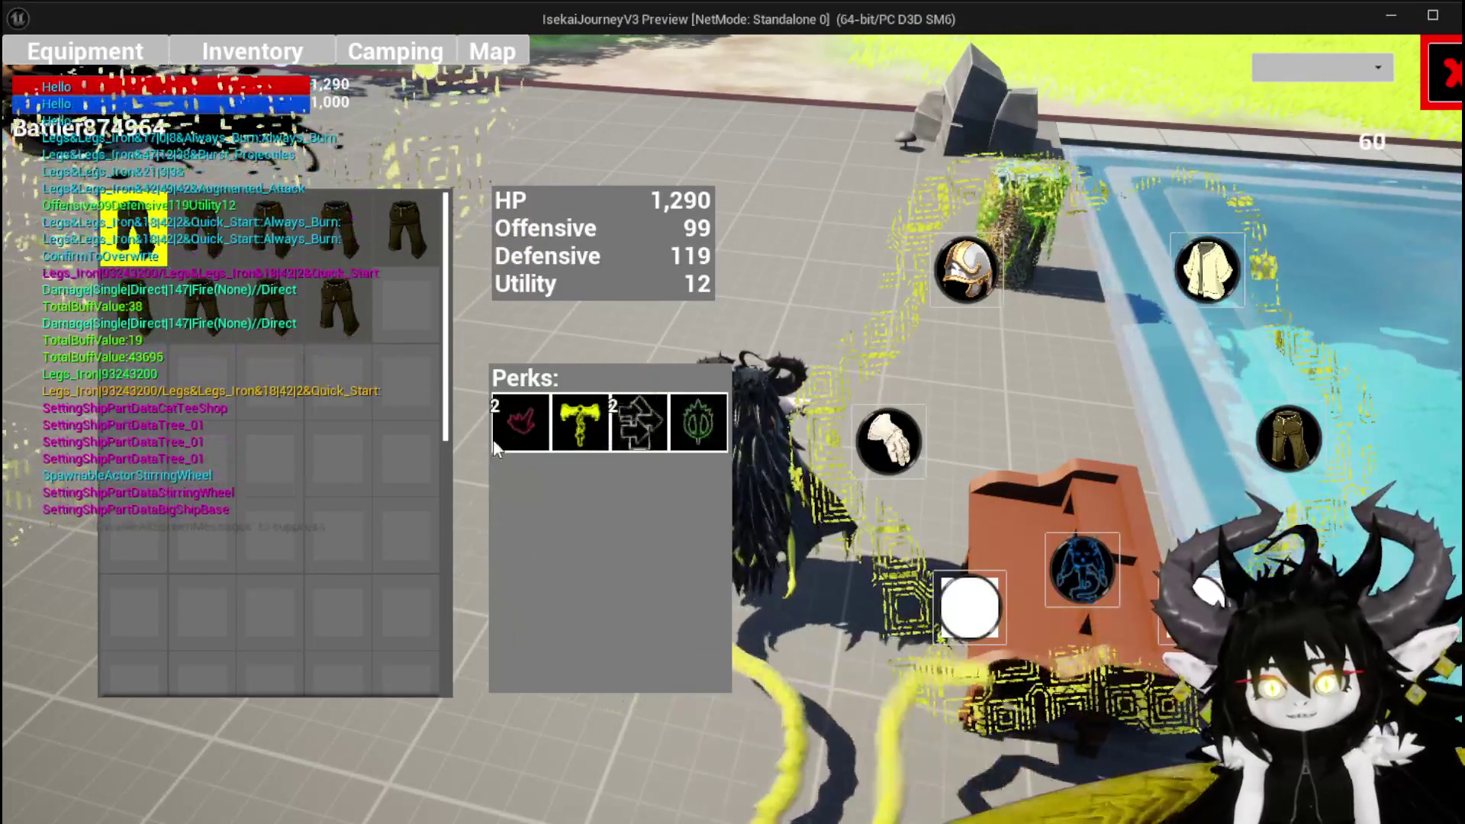
mouse_move(506, 429)
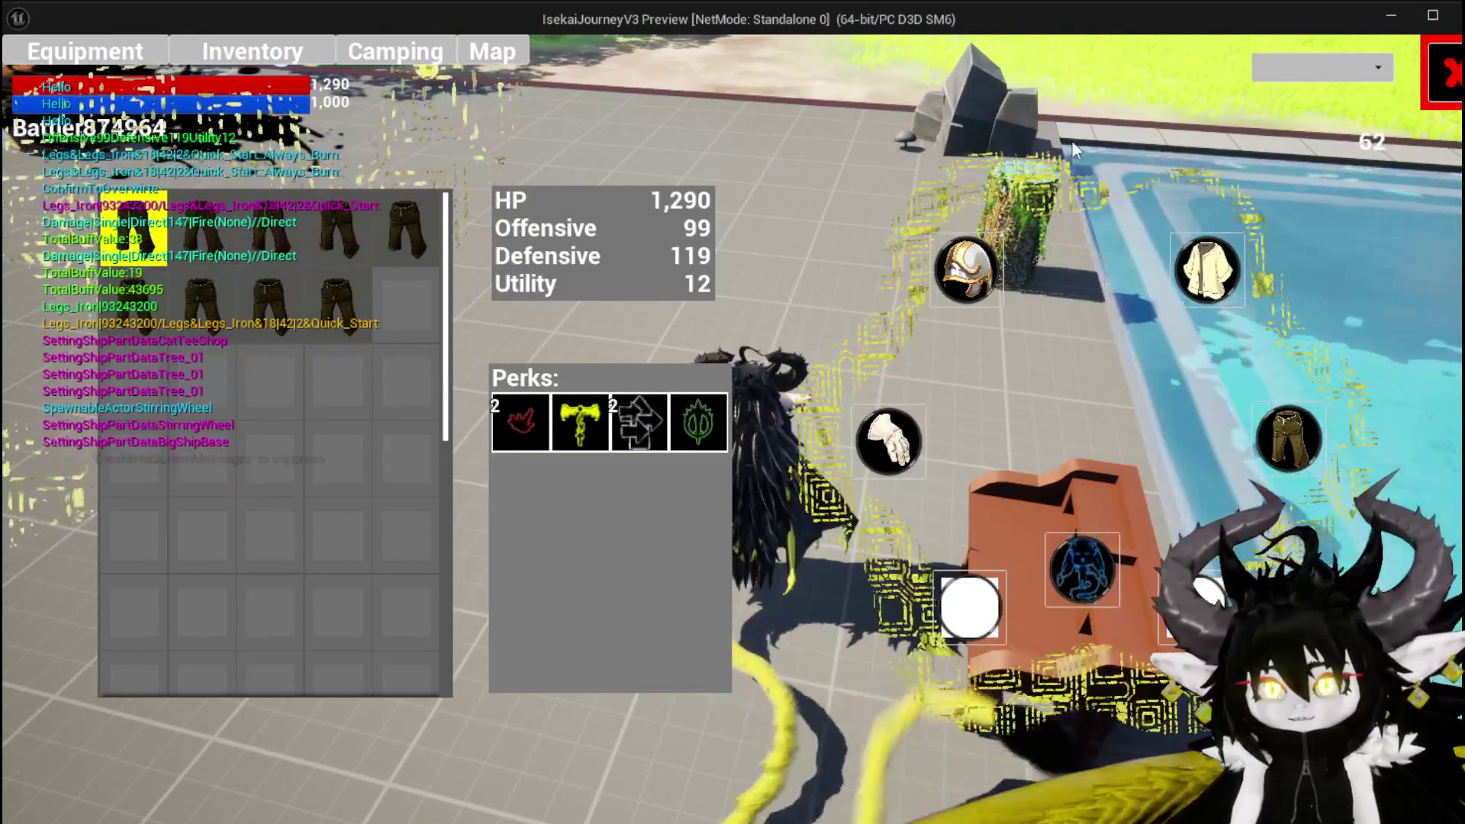
click(1425, 68)
Step: Run and jump across the level to the equipment workbench and interact with it
key(space)
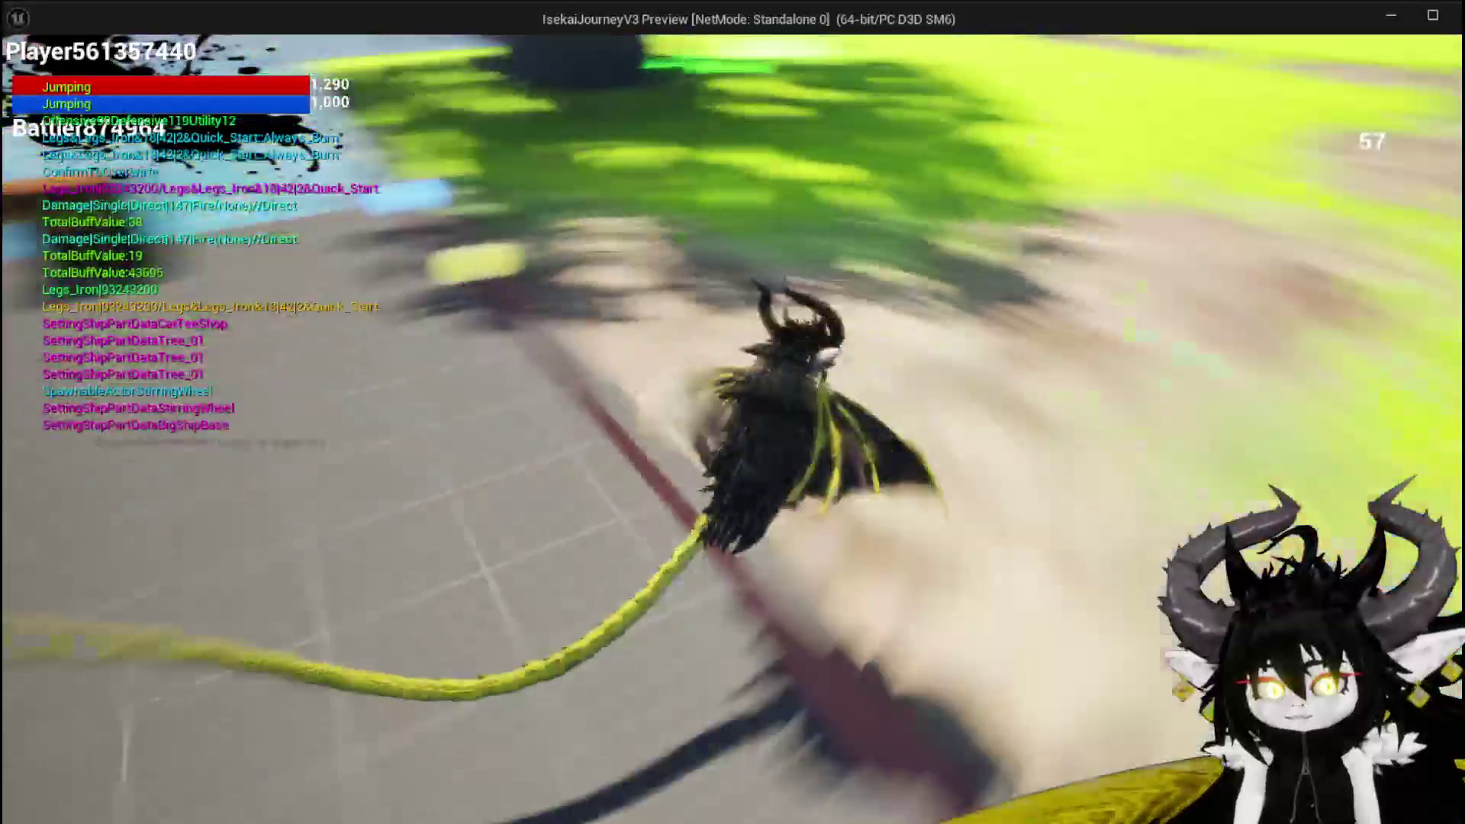
key(space)
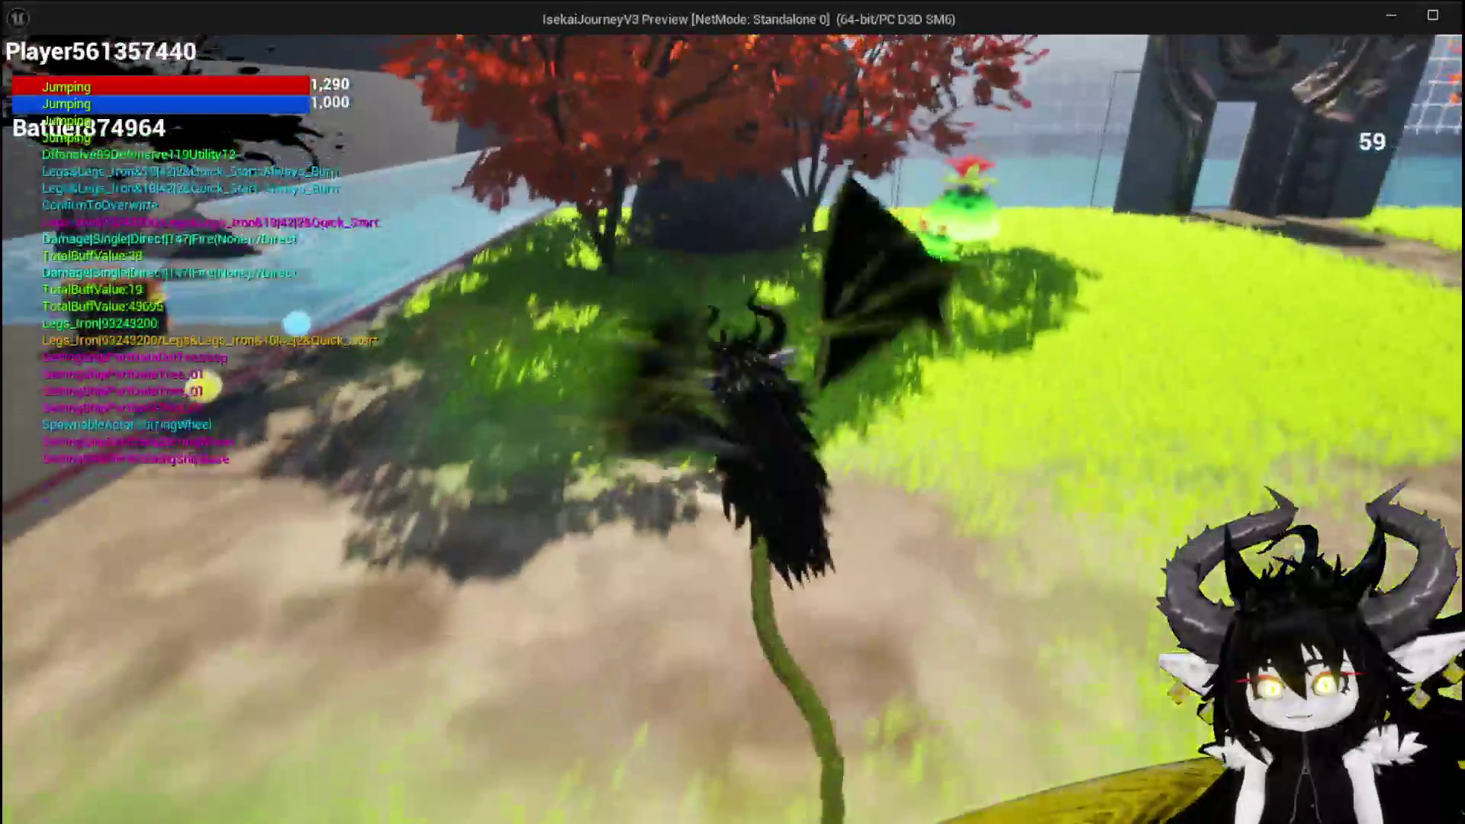
key(space)
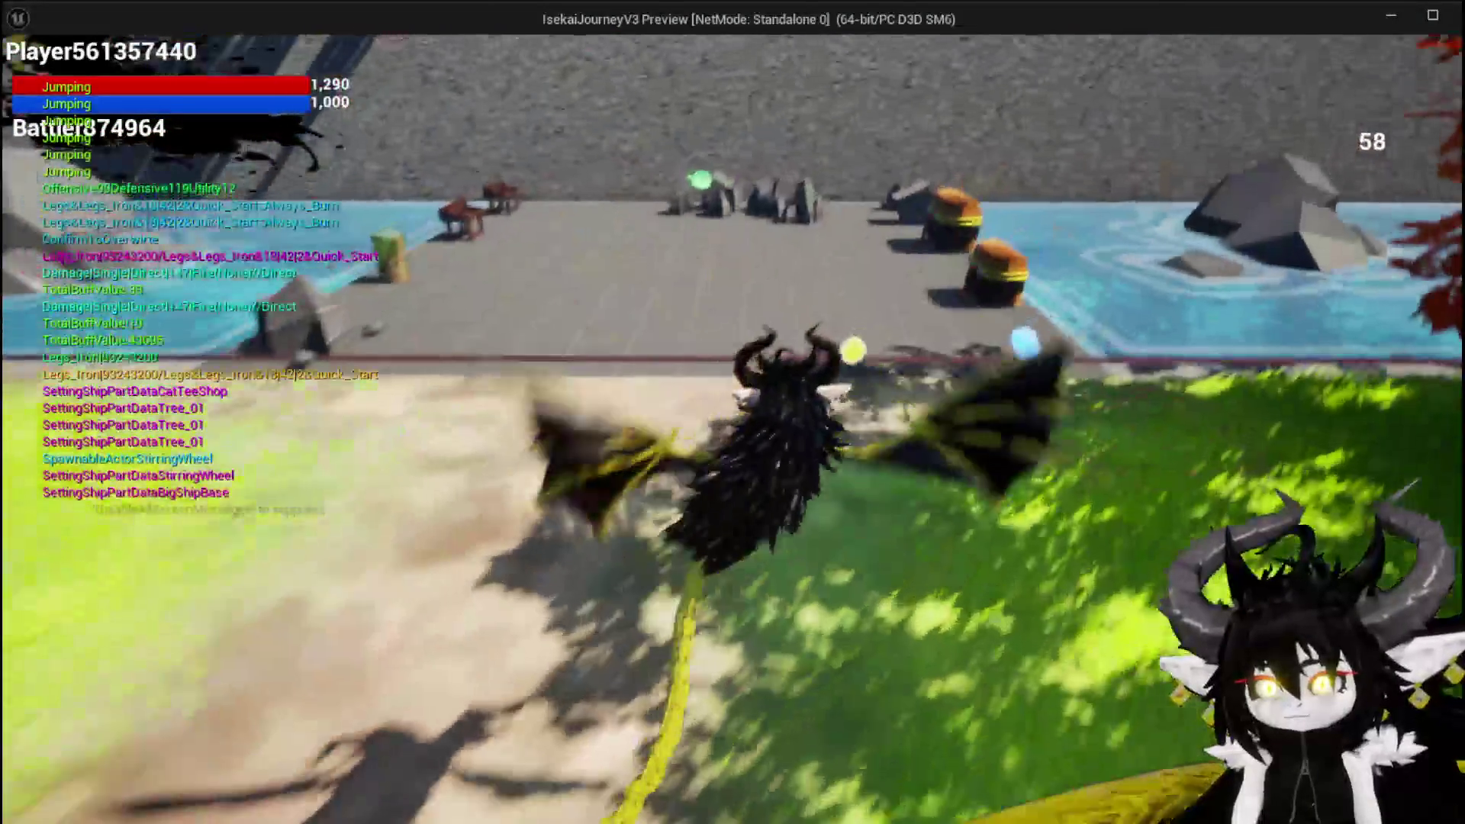
key(space)
key(space)
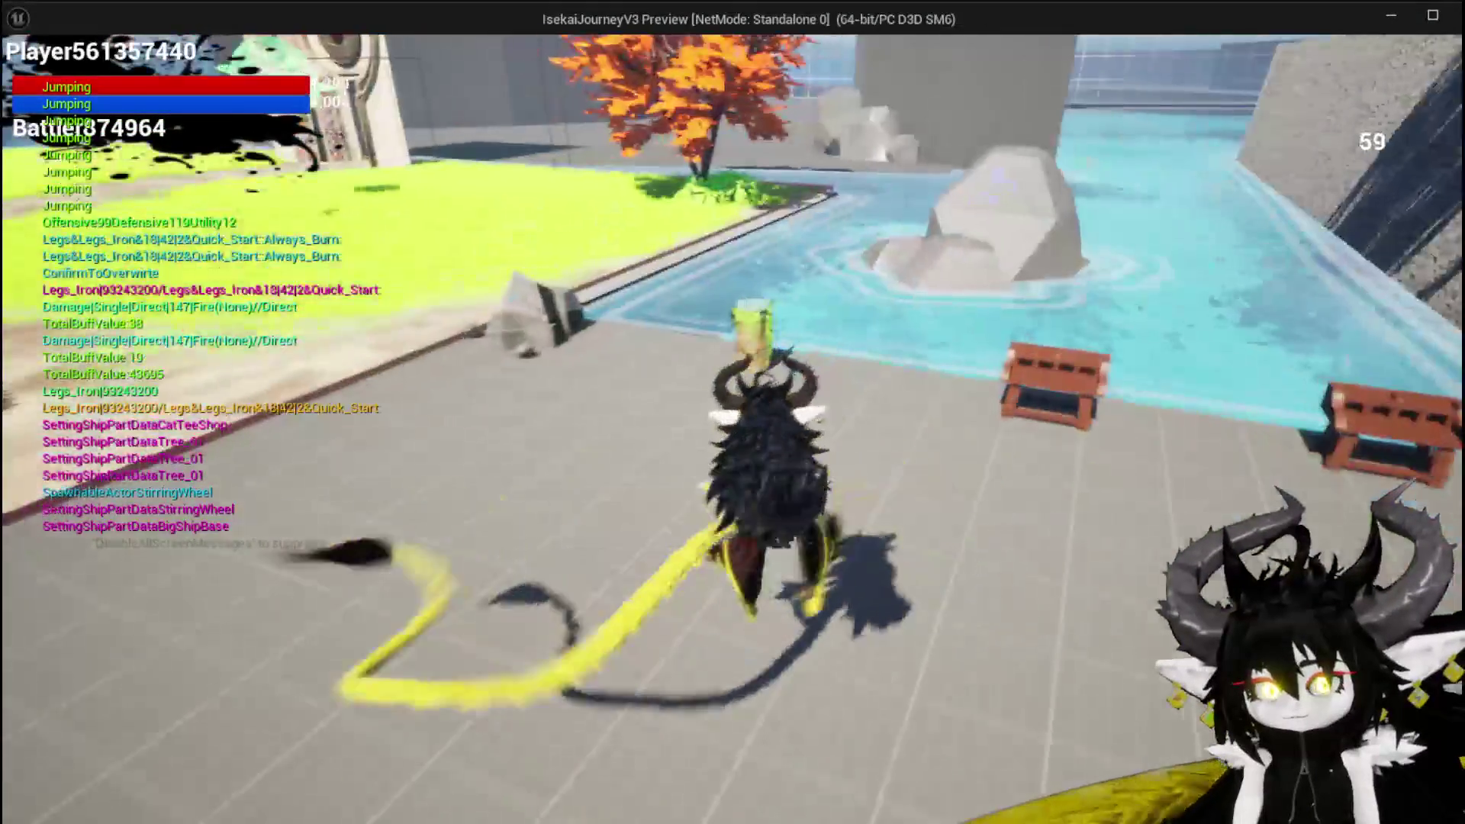
key(e)
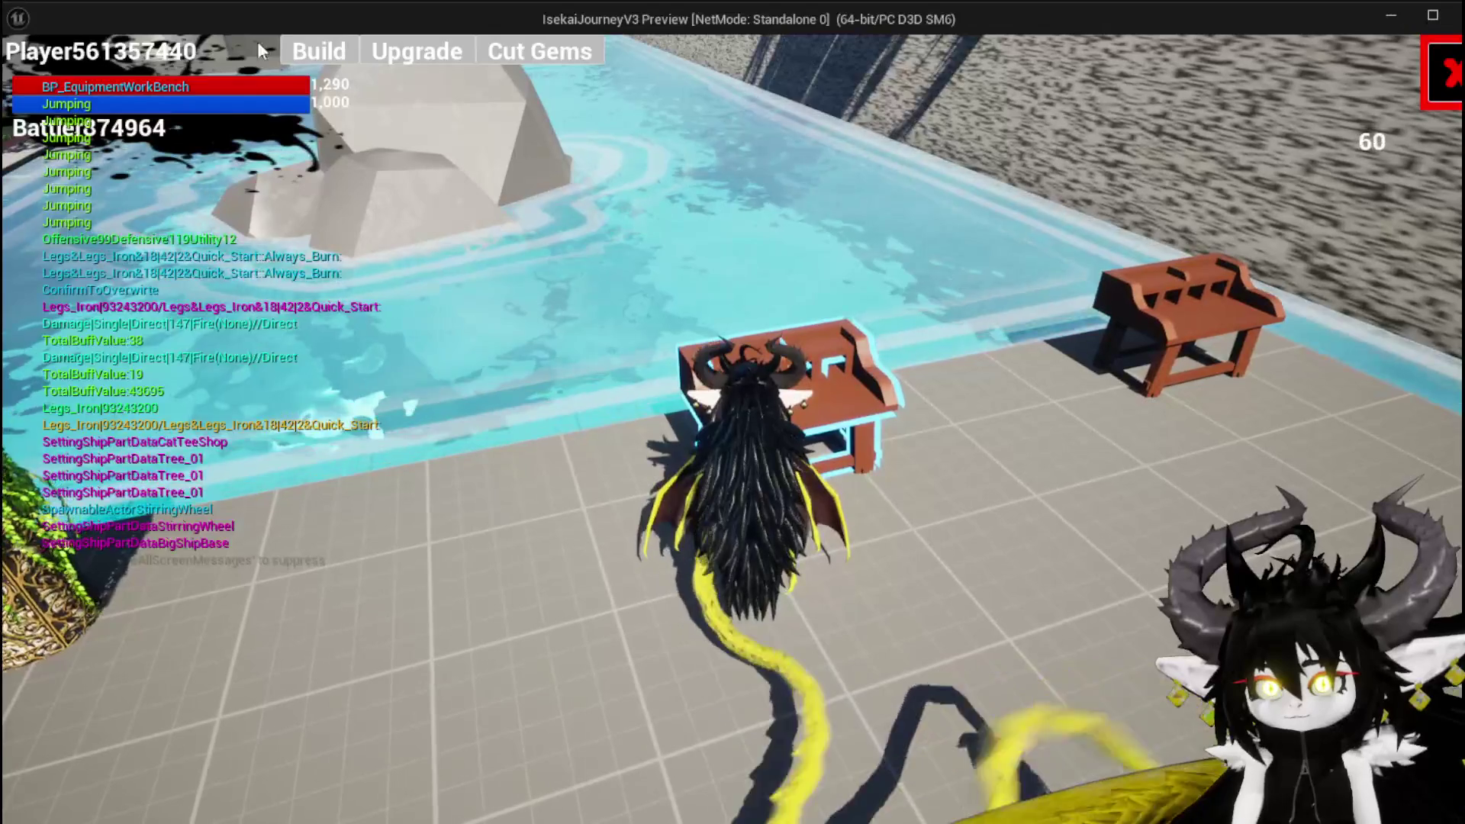
Step: Browse the workbench's Upgrade, Cut Gems and Build menus, close them, and head toward the red slime
click(398, 49)
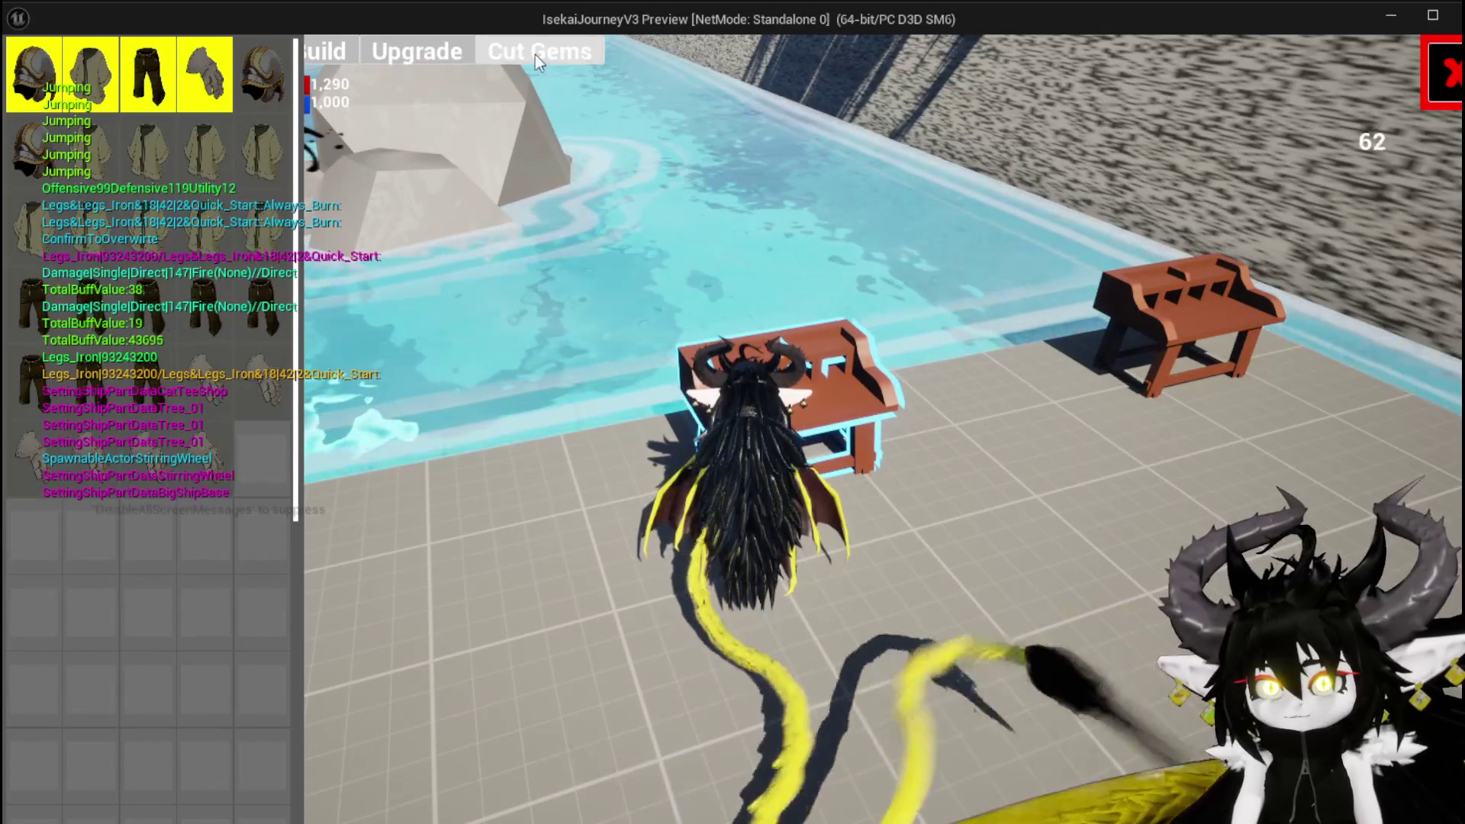
click(588, 54)
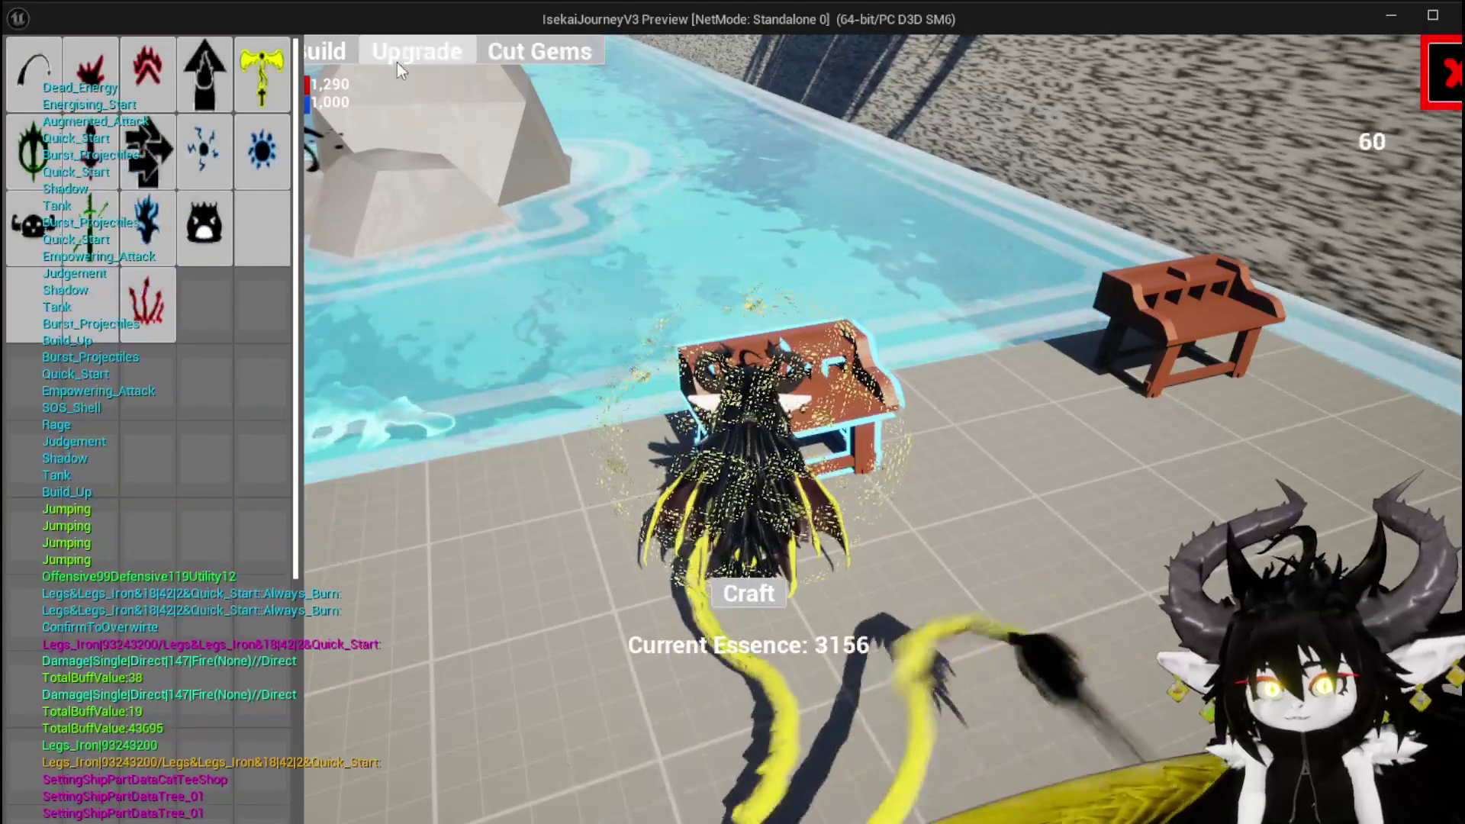
click(333, 55)
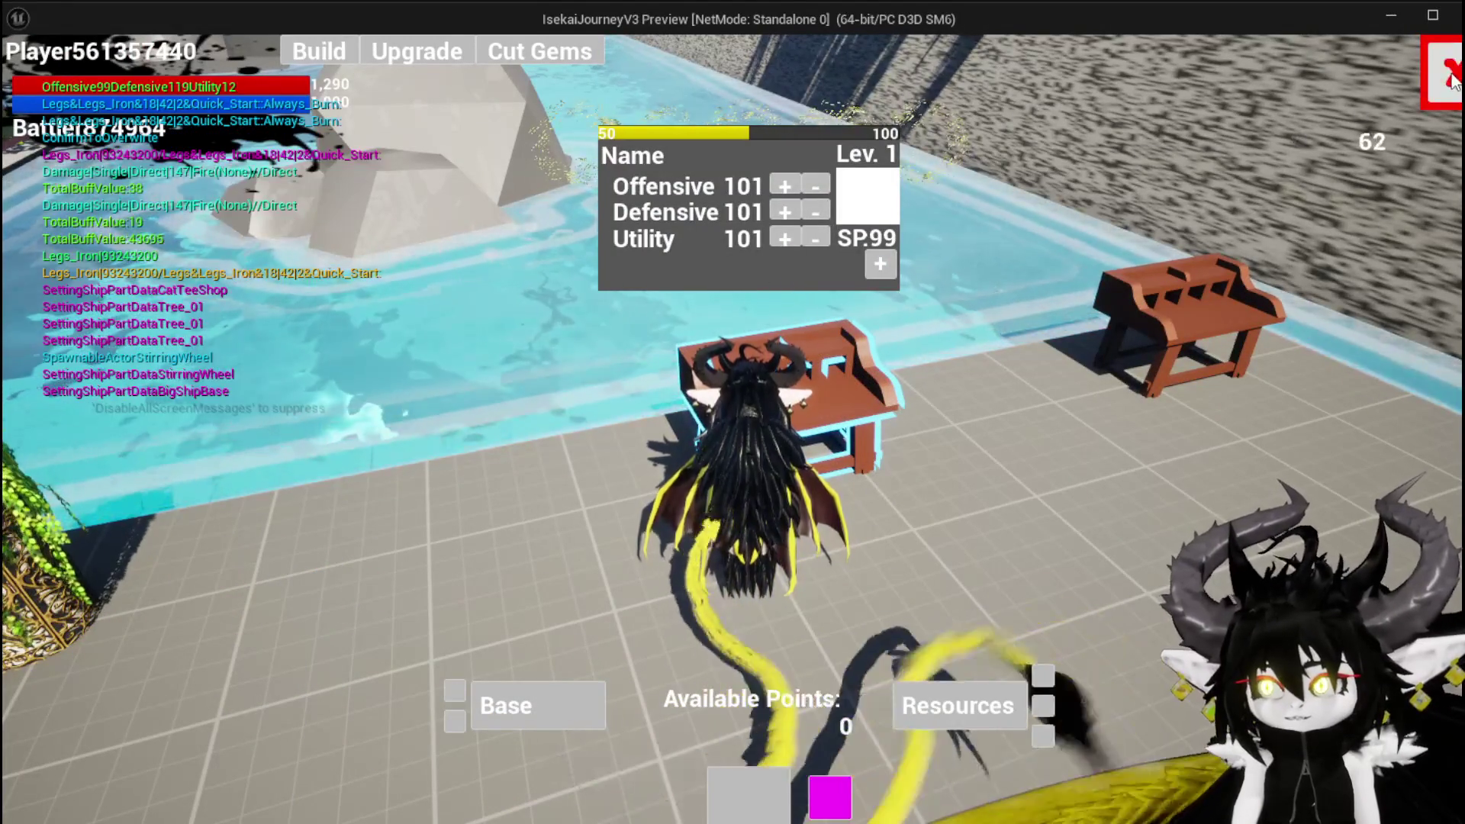
click(1255, 138)
key(w)
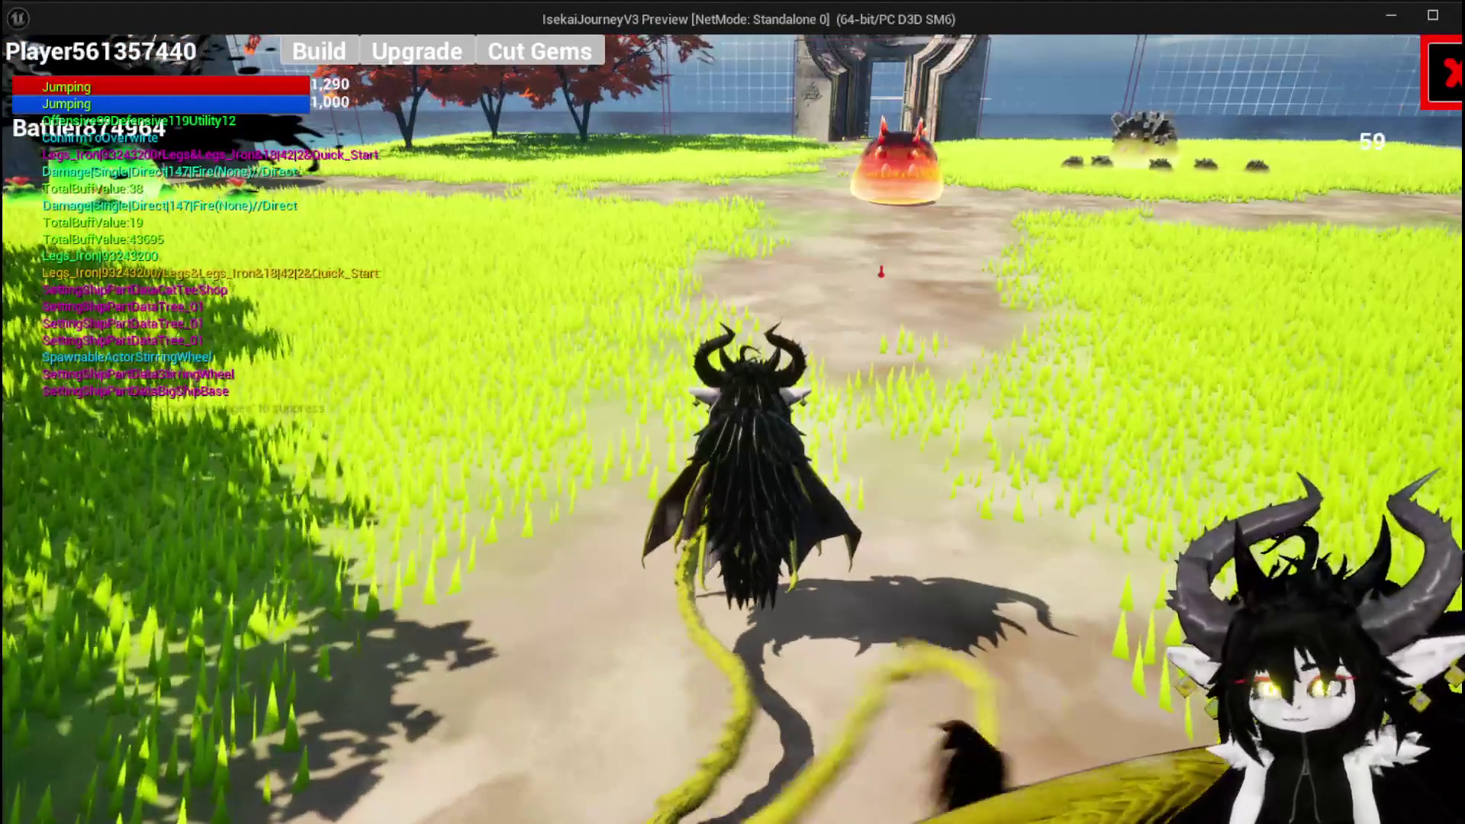
key(alt+Tab)
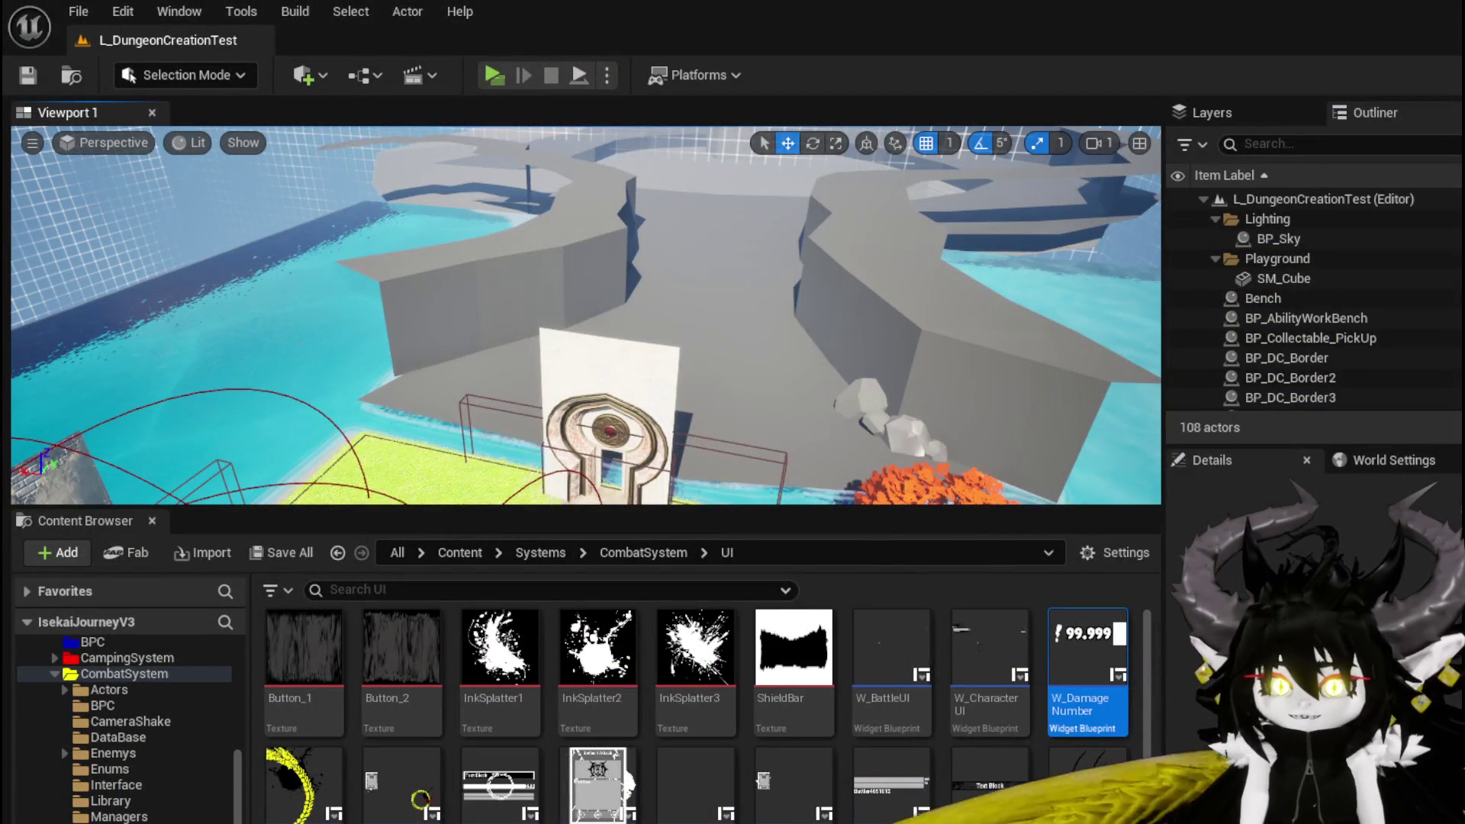
Step: Start a playtest and switch between the character menu's Equipment and Inventory tabs before closing it
click(489, 76)
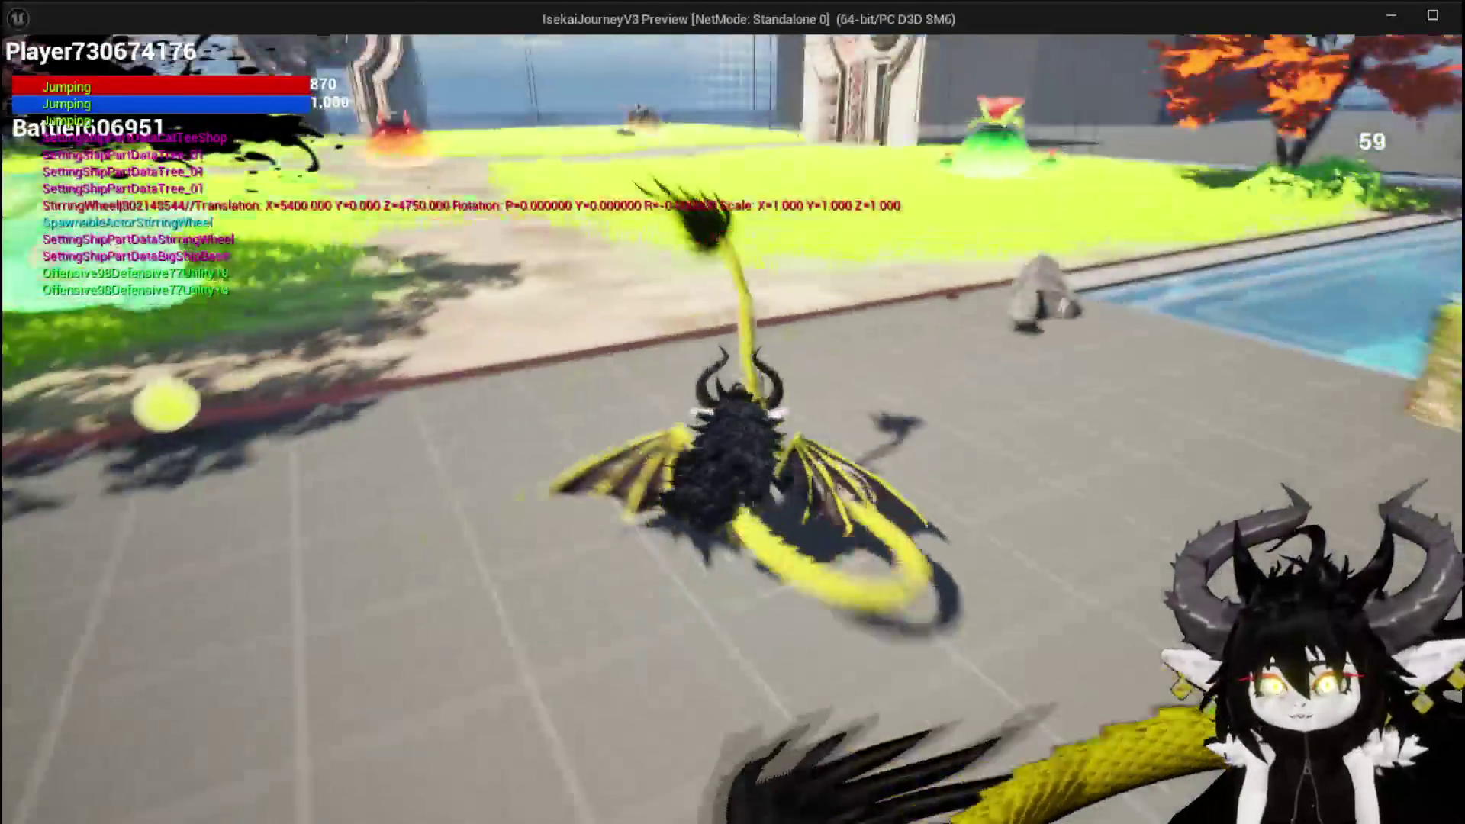
key(Tab)
click(213, 56)
click(138, 54)
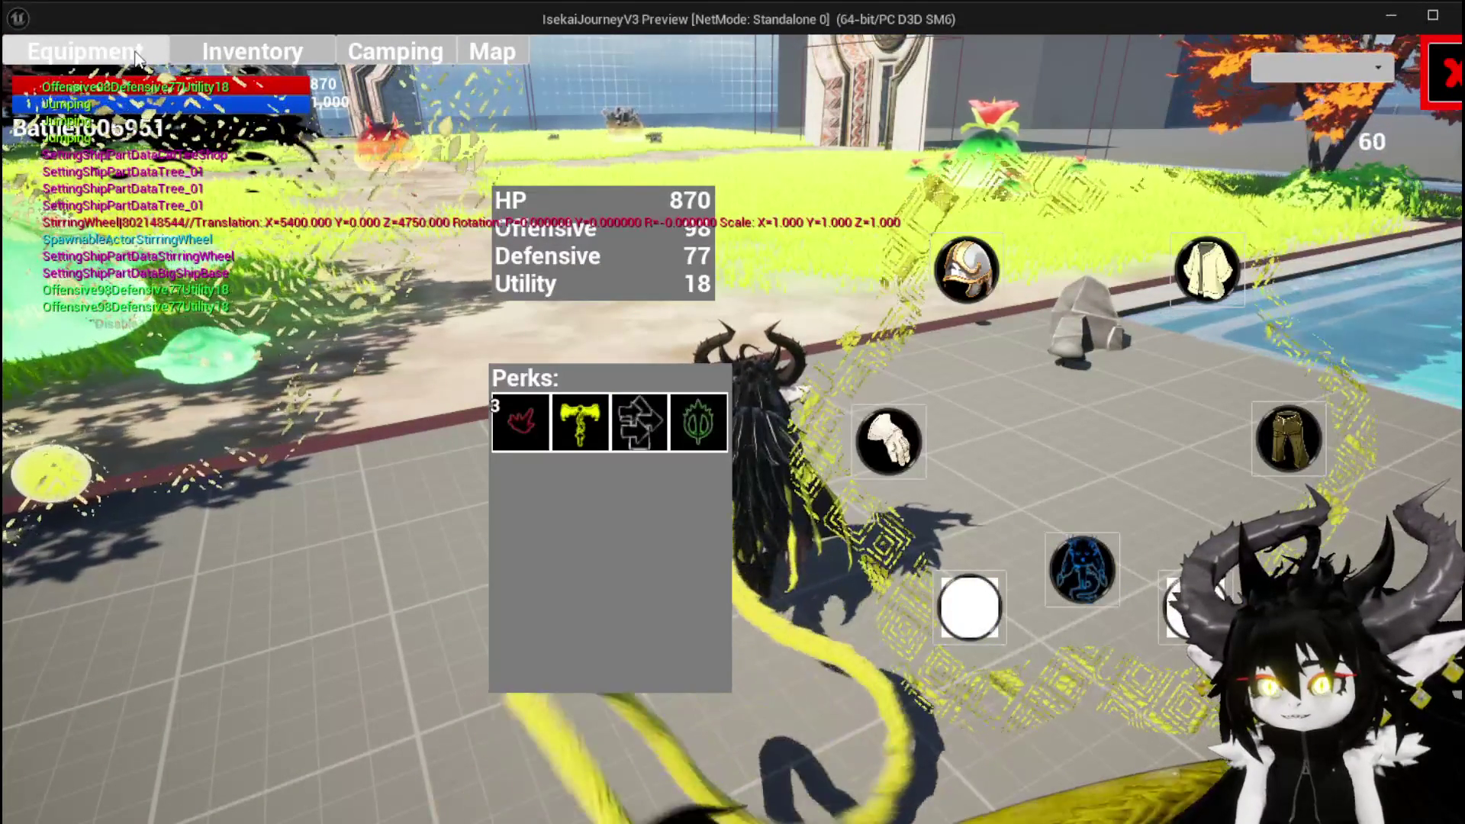
click(294, 61)
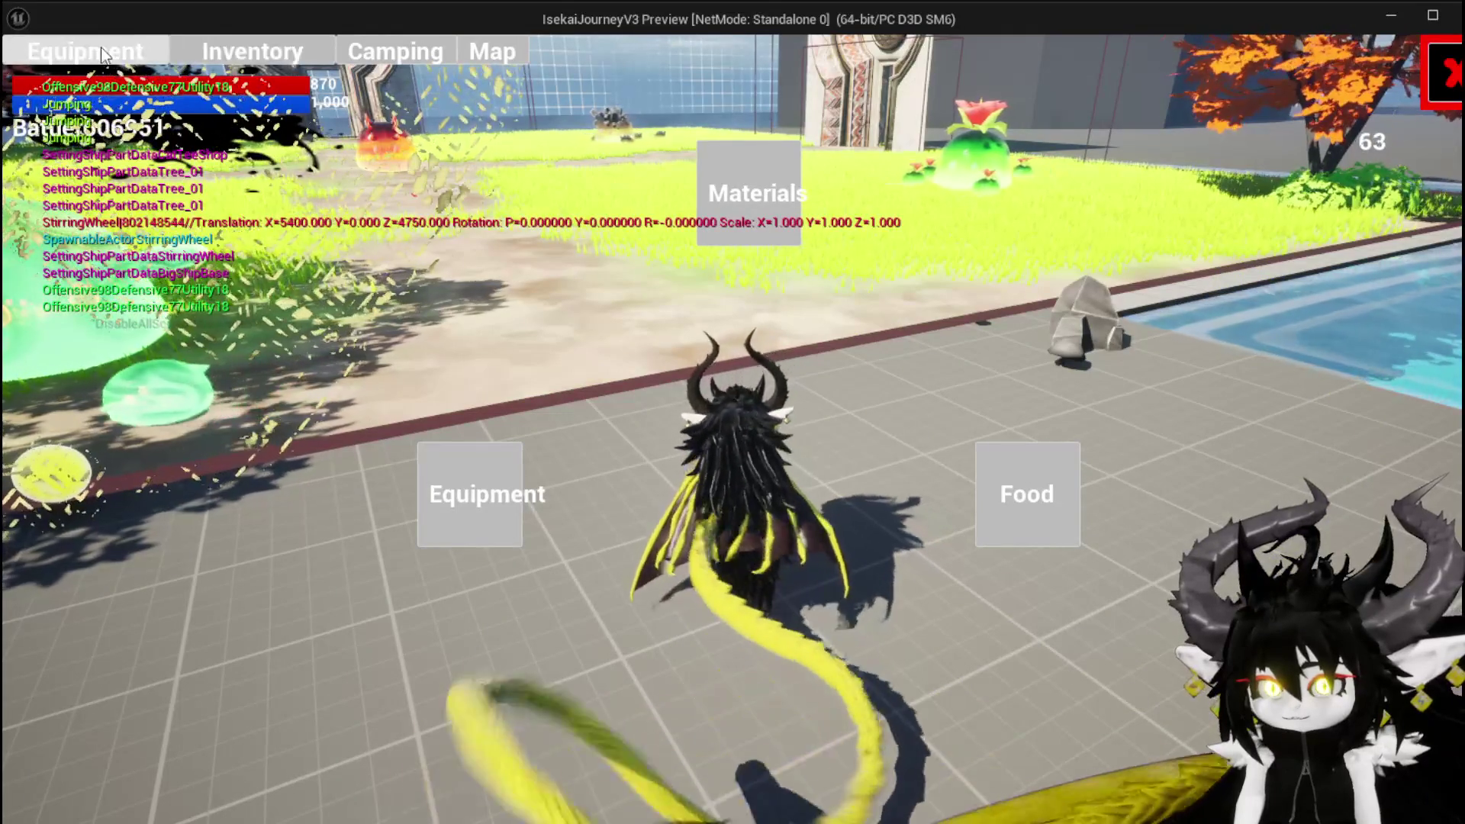
click(104, 55)
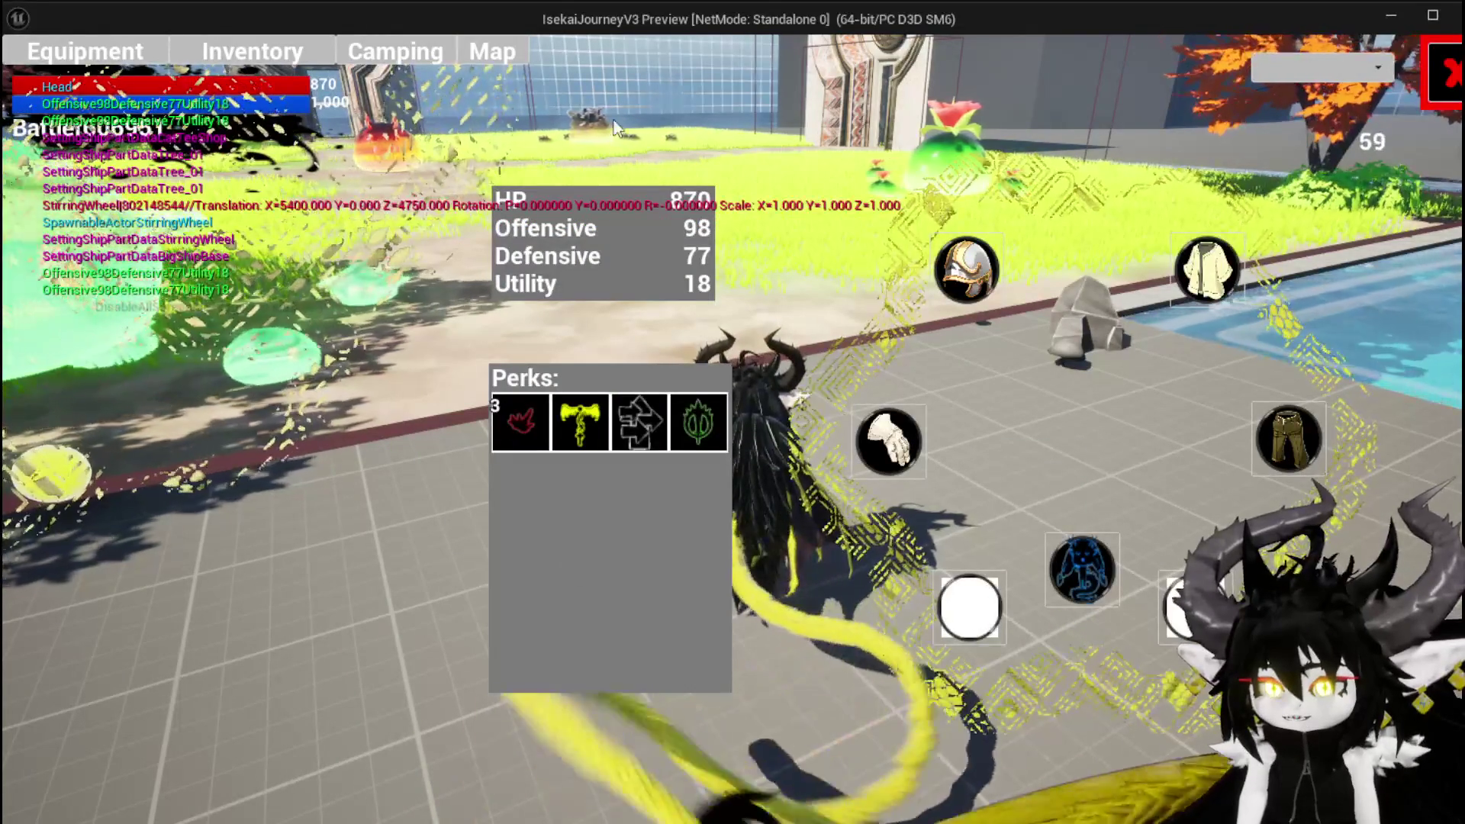
click(1452, 75)
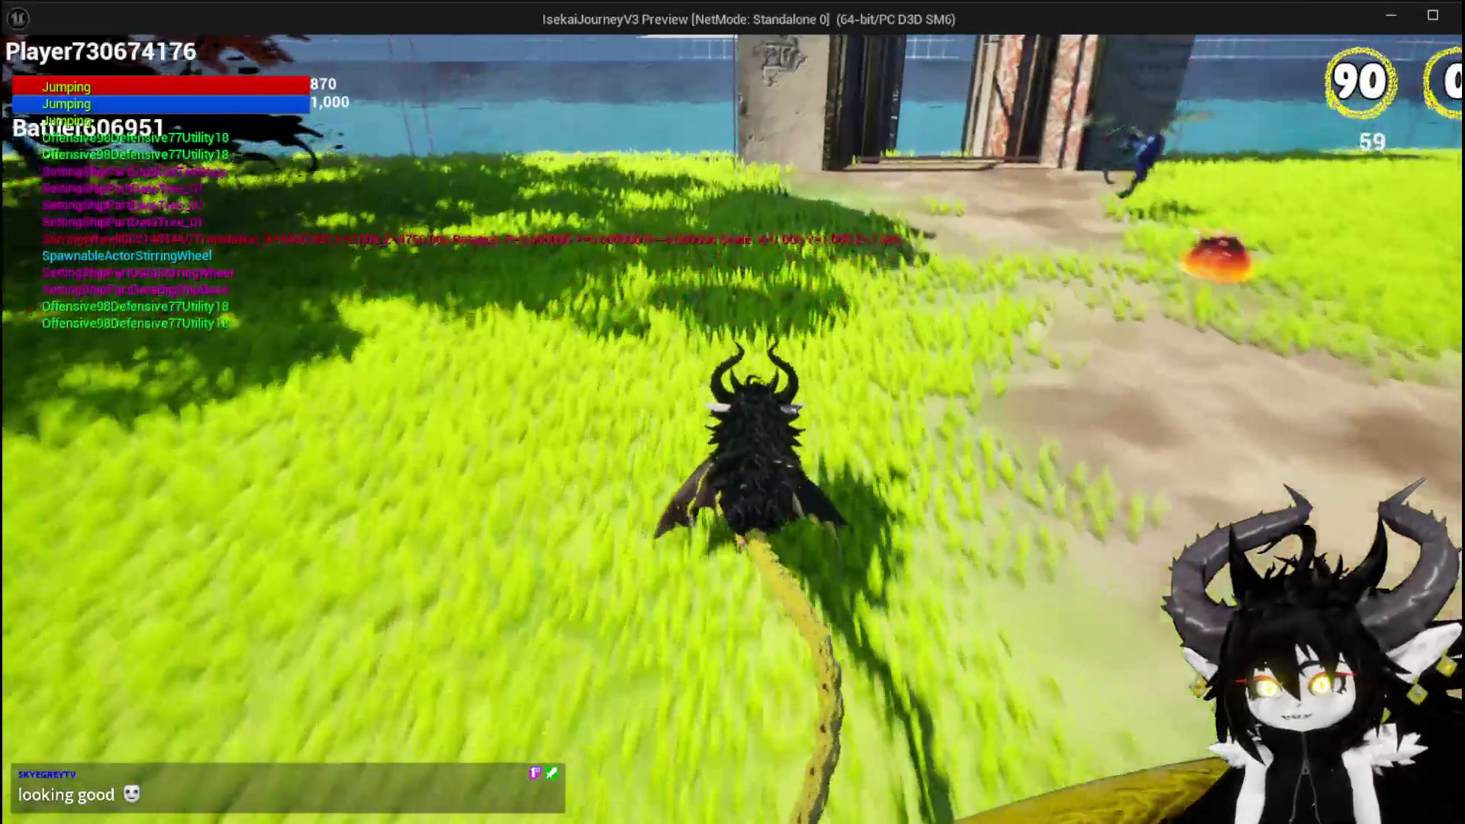
Step: Choose the Hallway location and run out the doorway, double-jumping over the windmill
key(b)
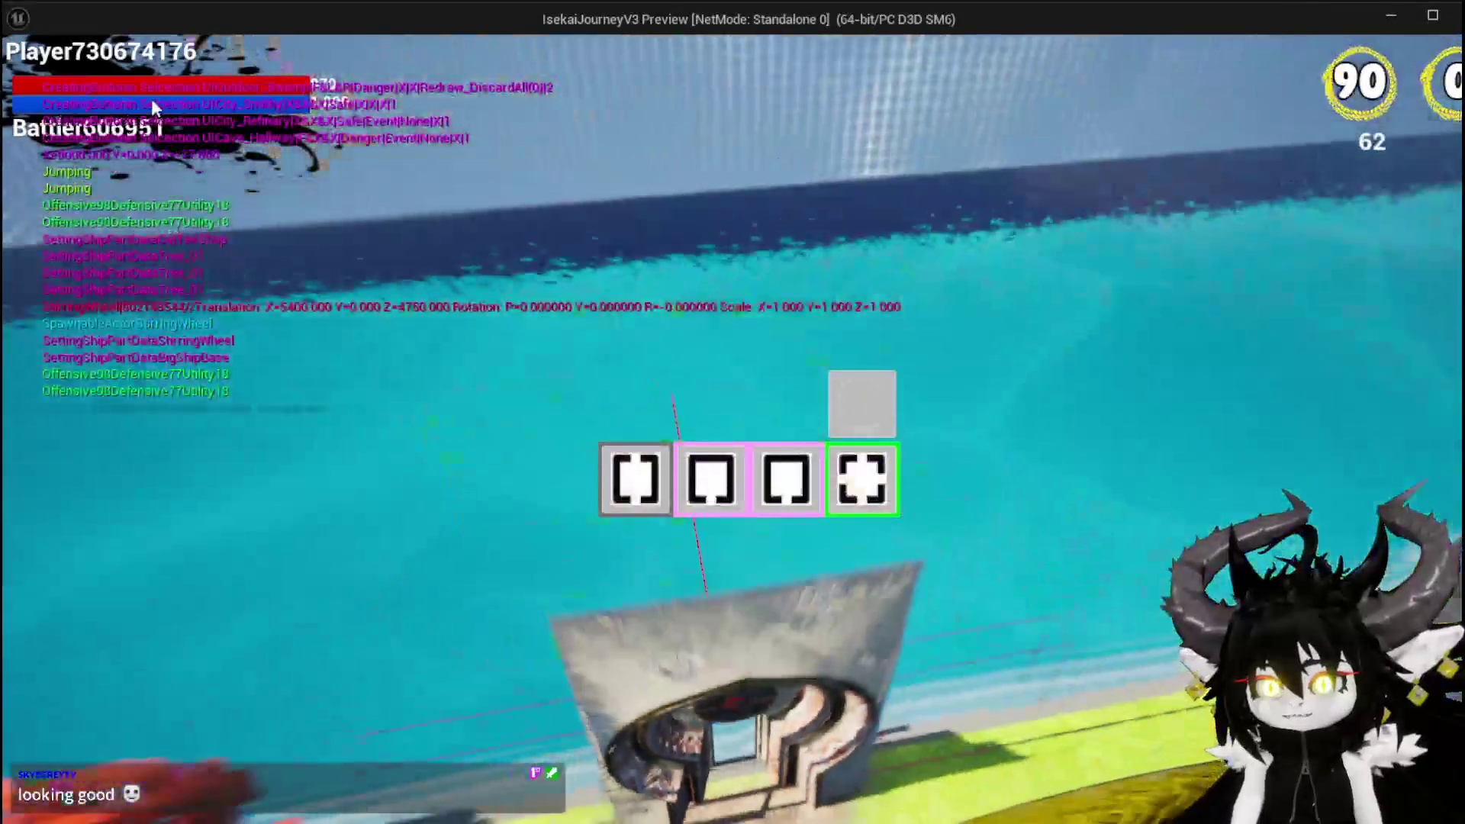
click(638, 470)
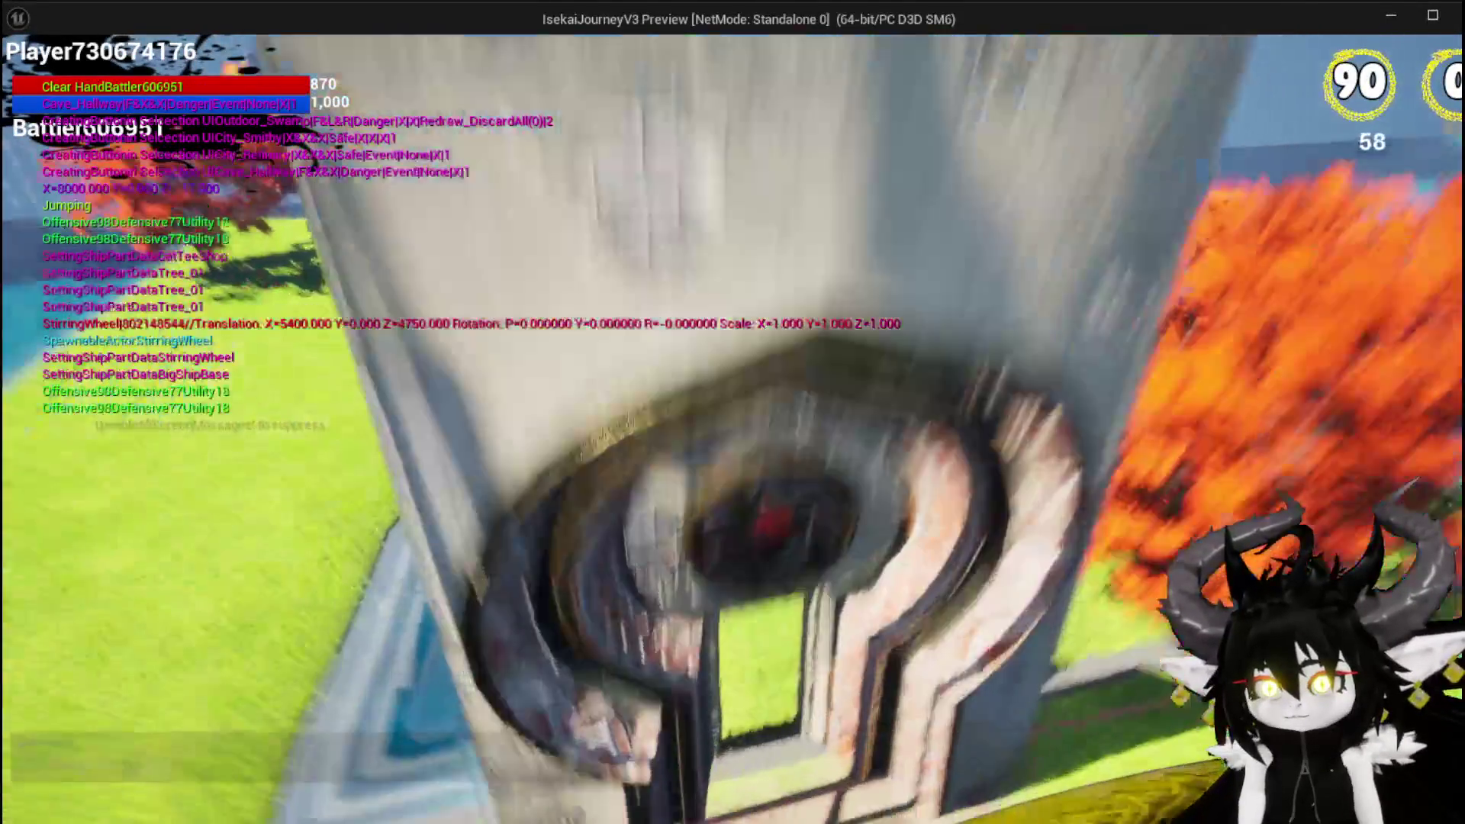
key(w)
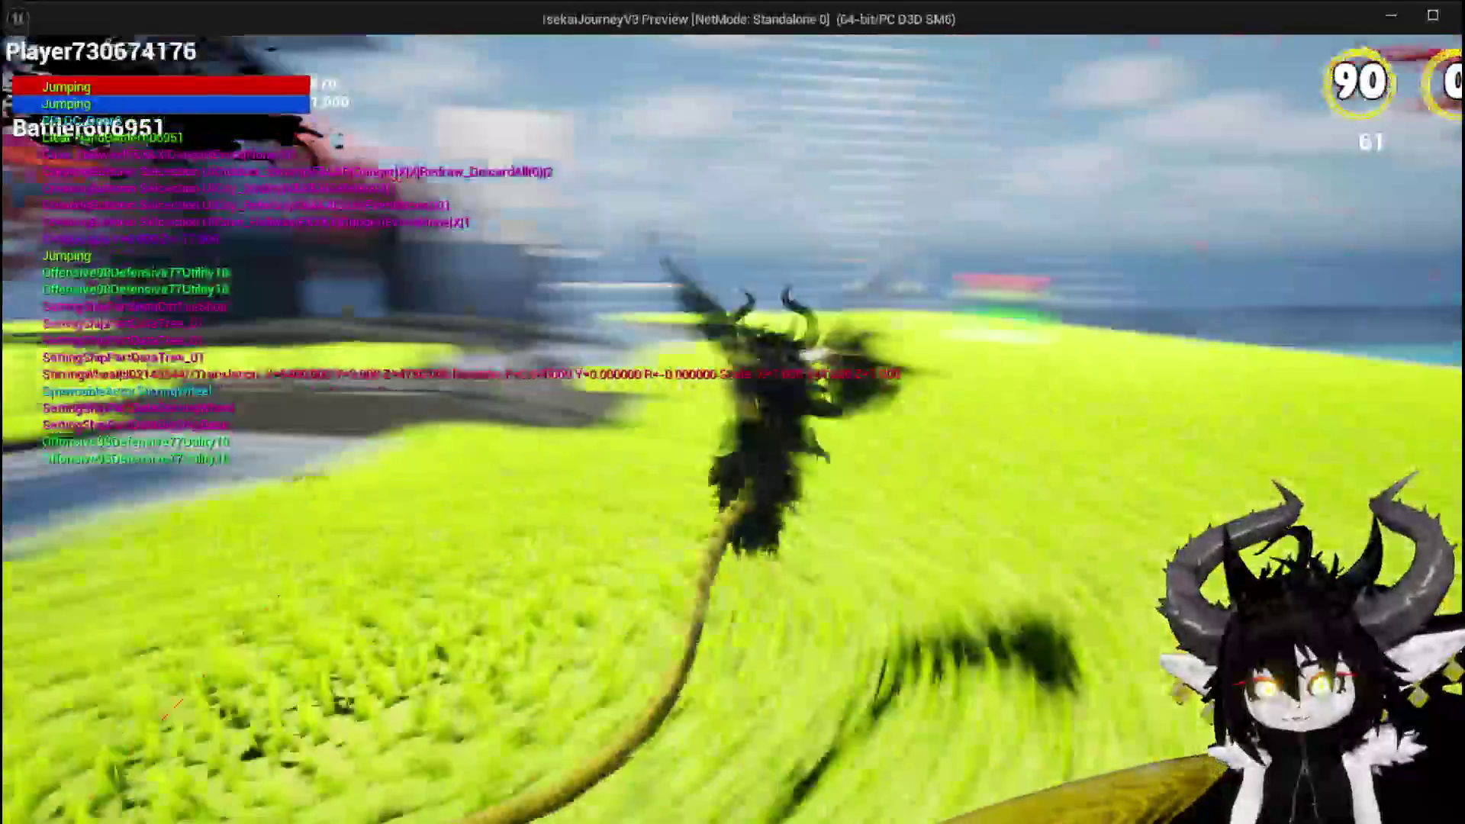
key(space)
key(space)
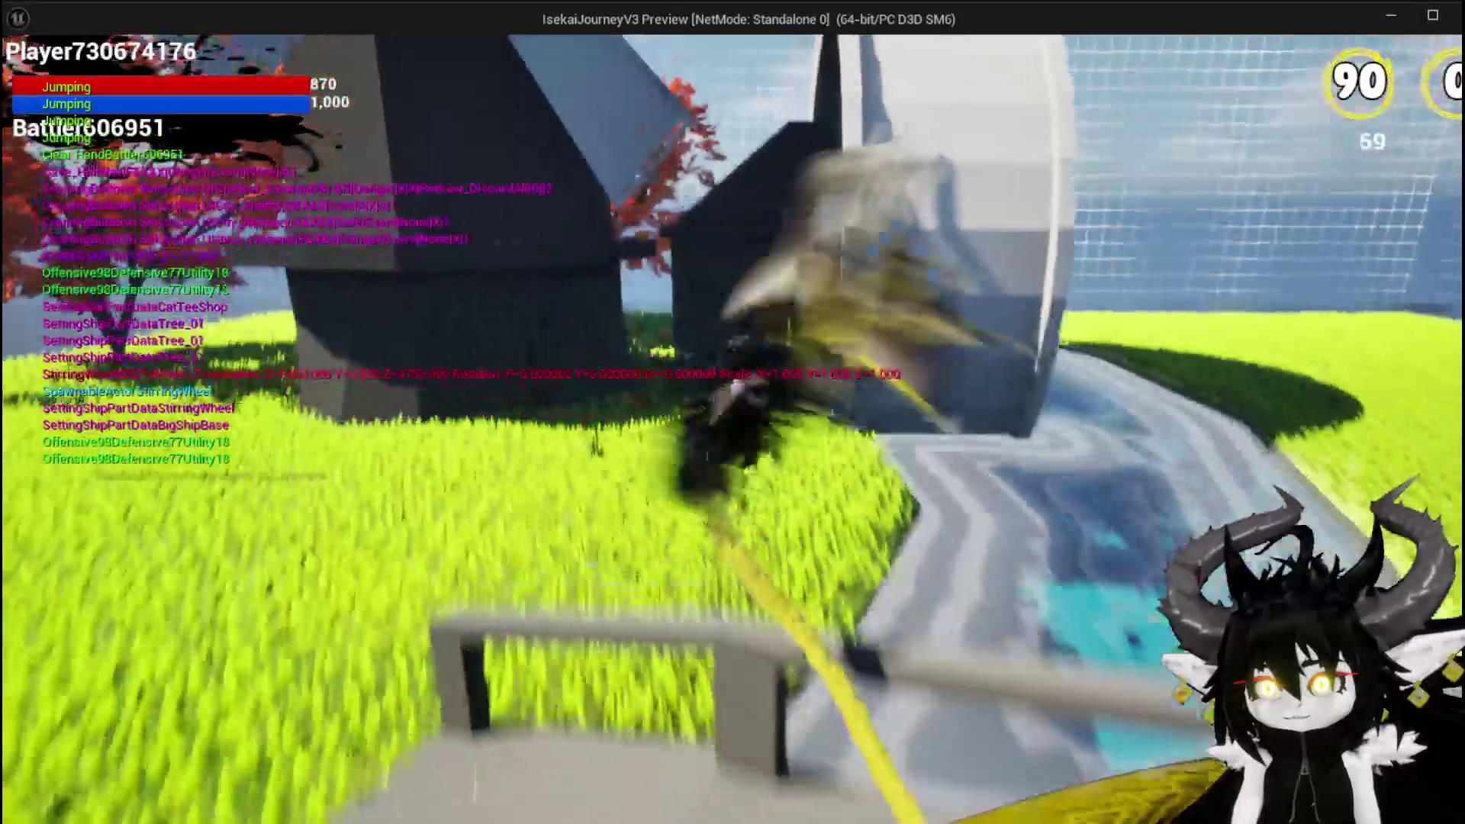
key(space)
key(space)
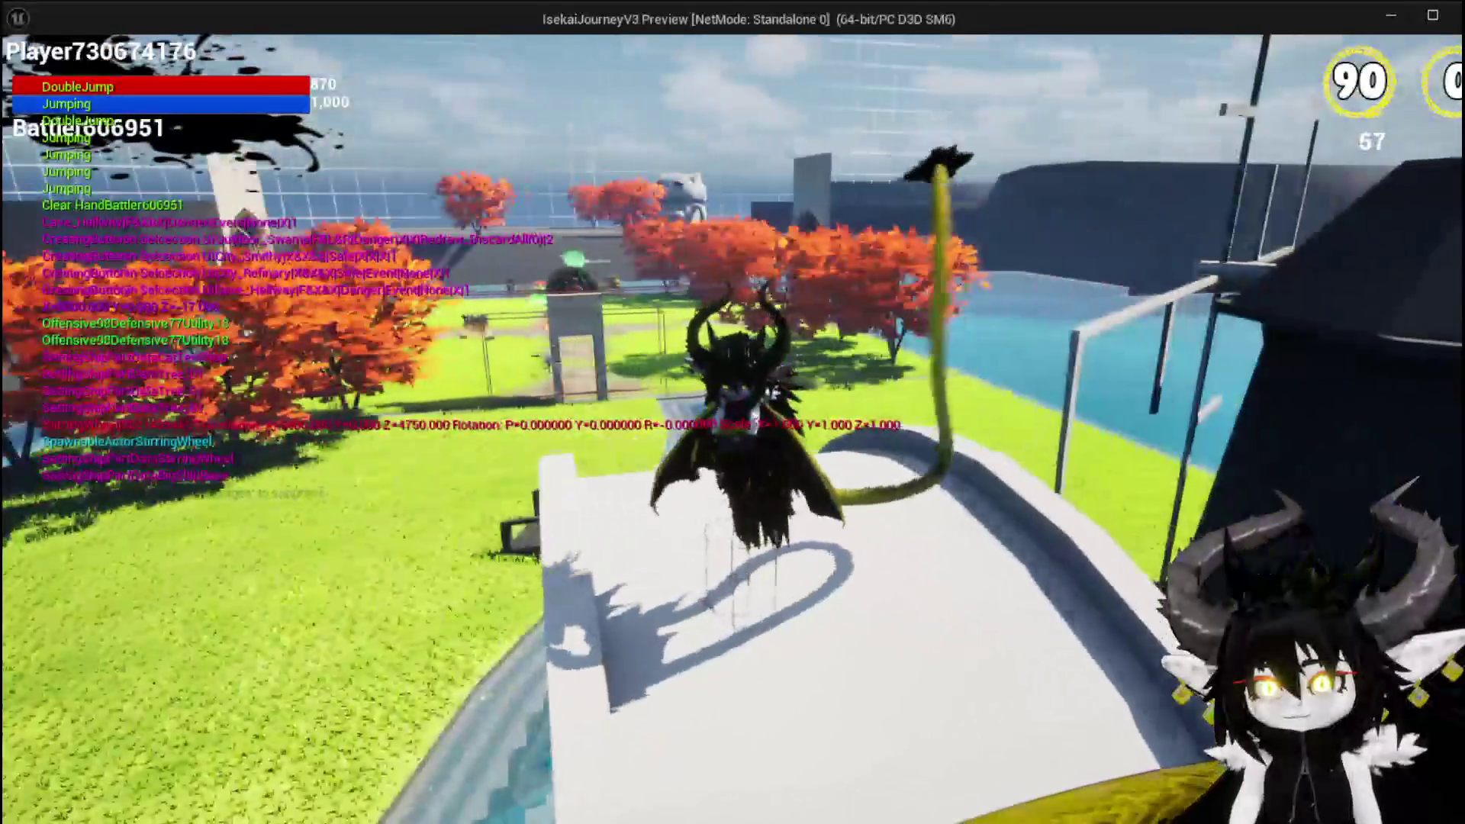
Step: Cross the white rooftop, double-jump off its edge, and stop the playtest
key(w)
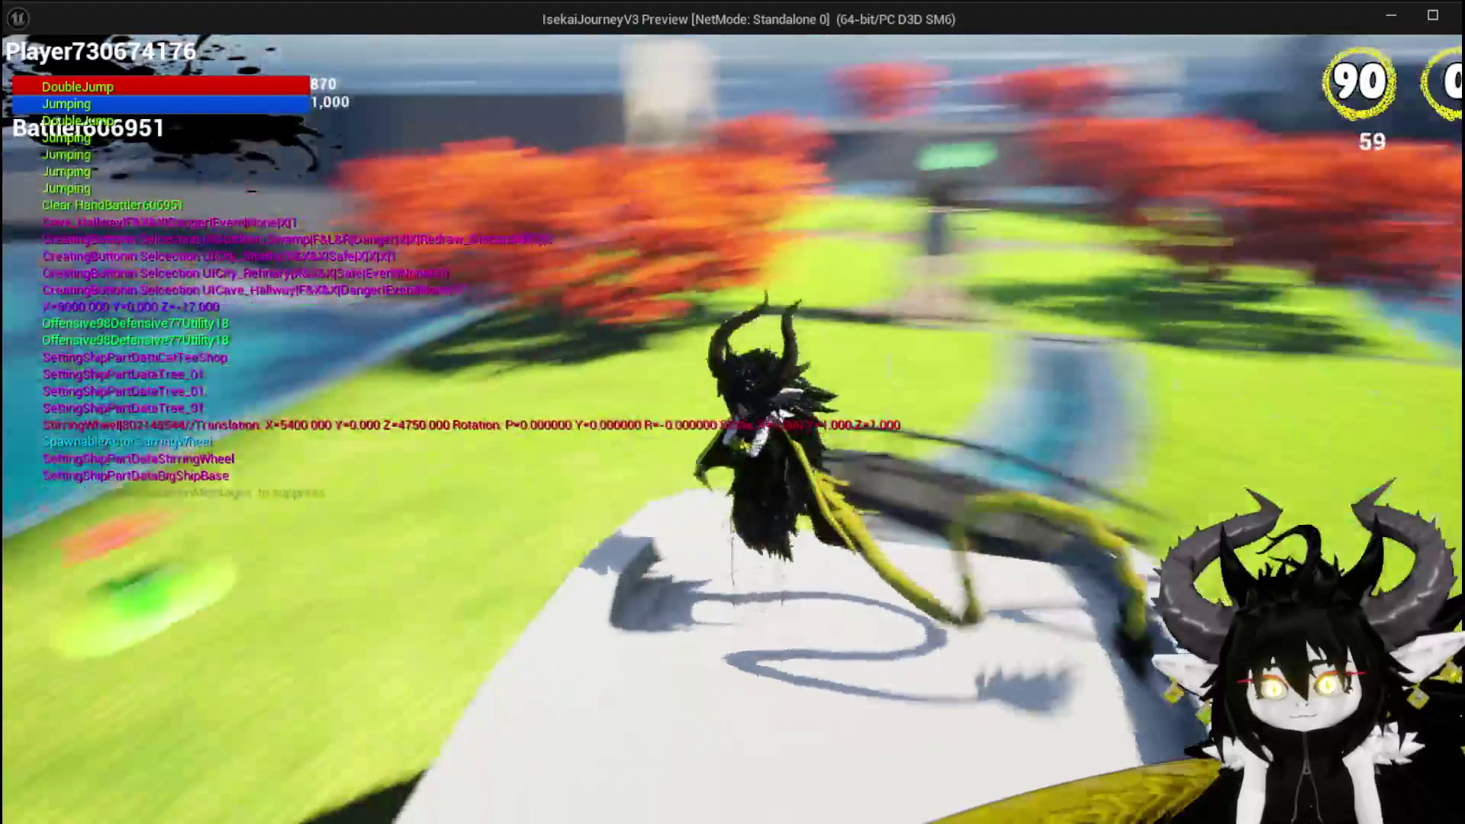
key(w)
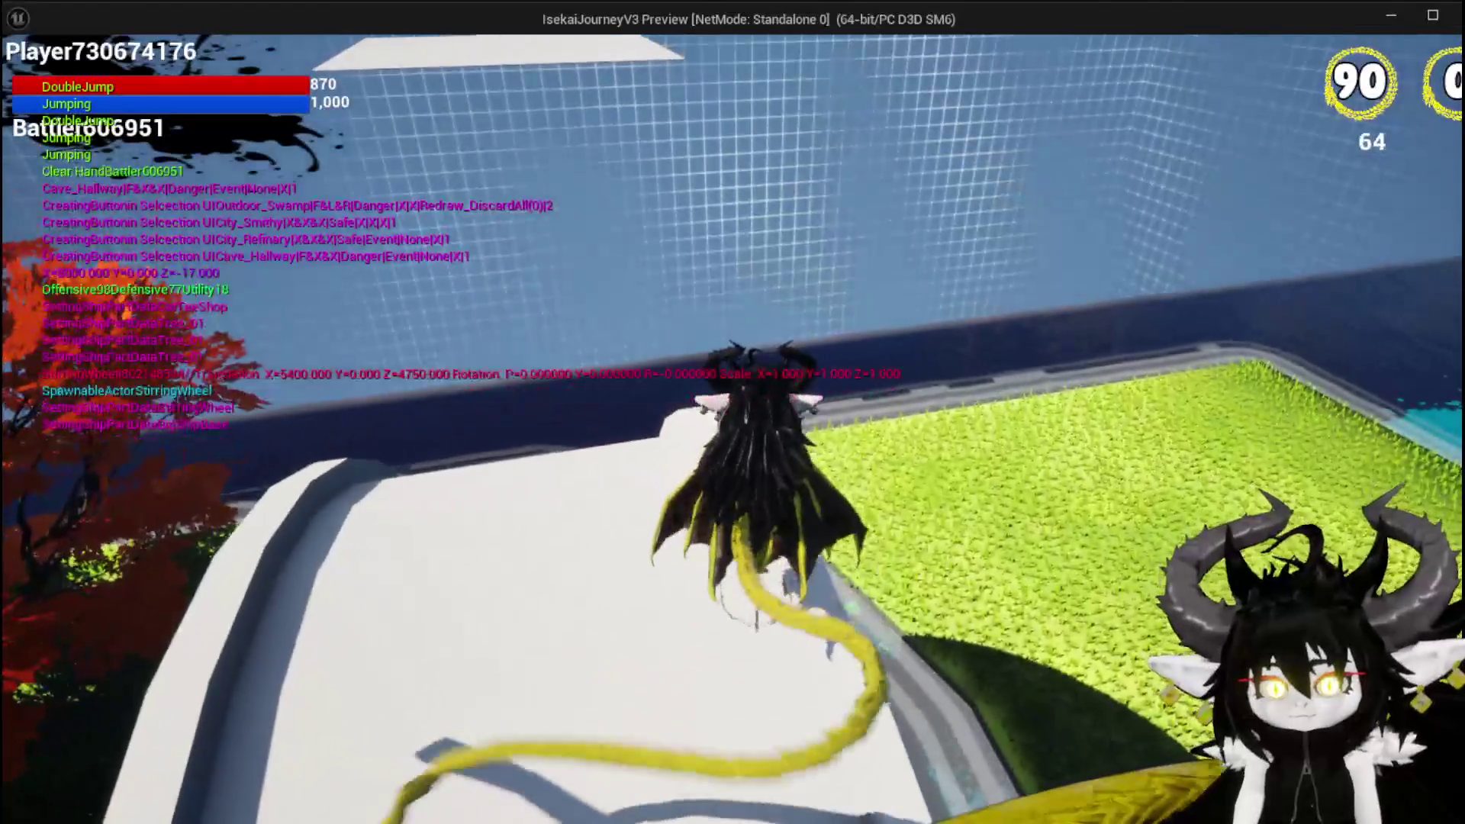
key(w)
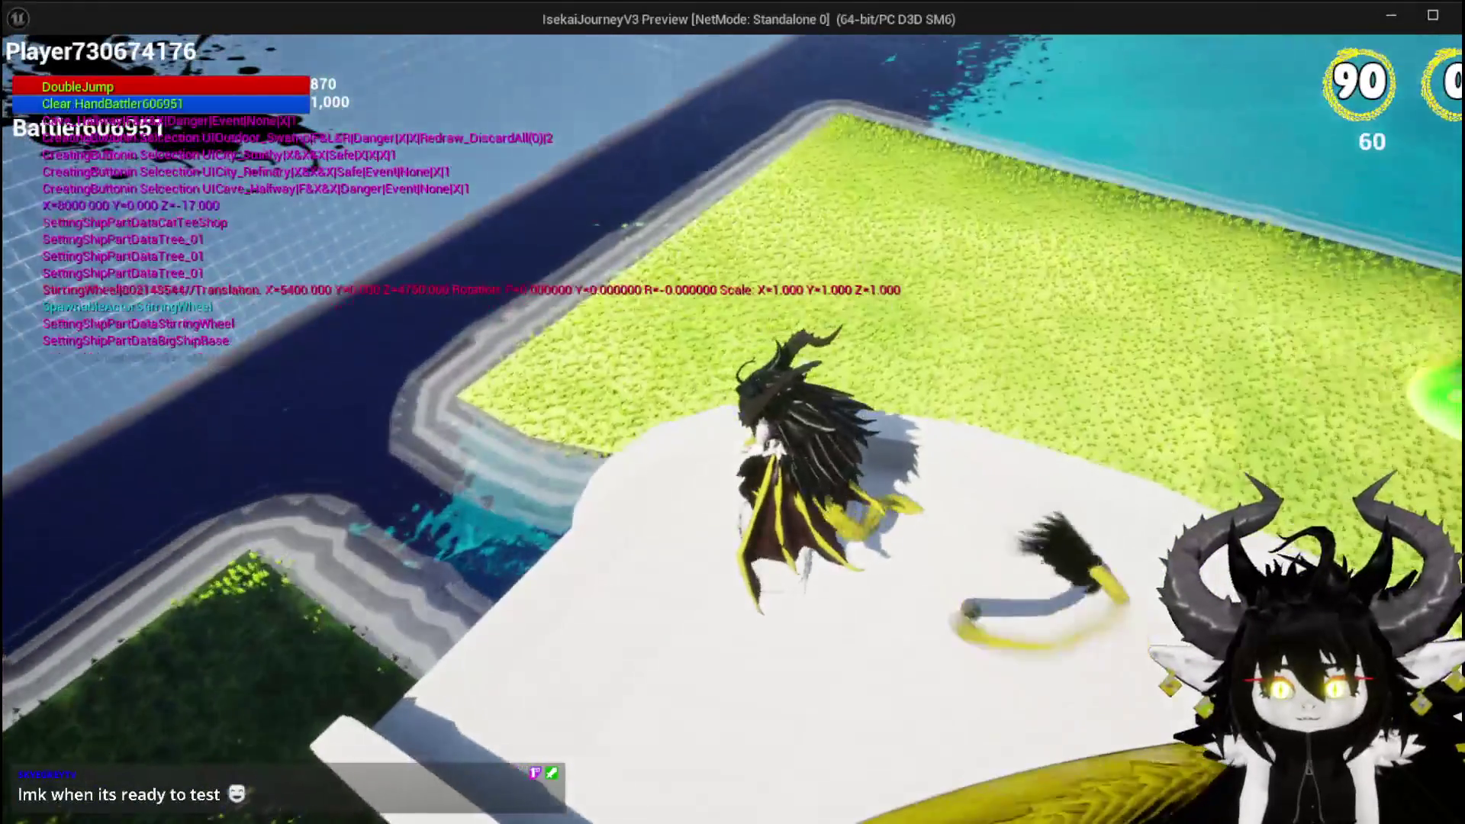
key(space)
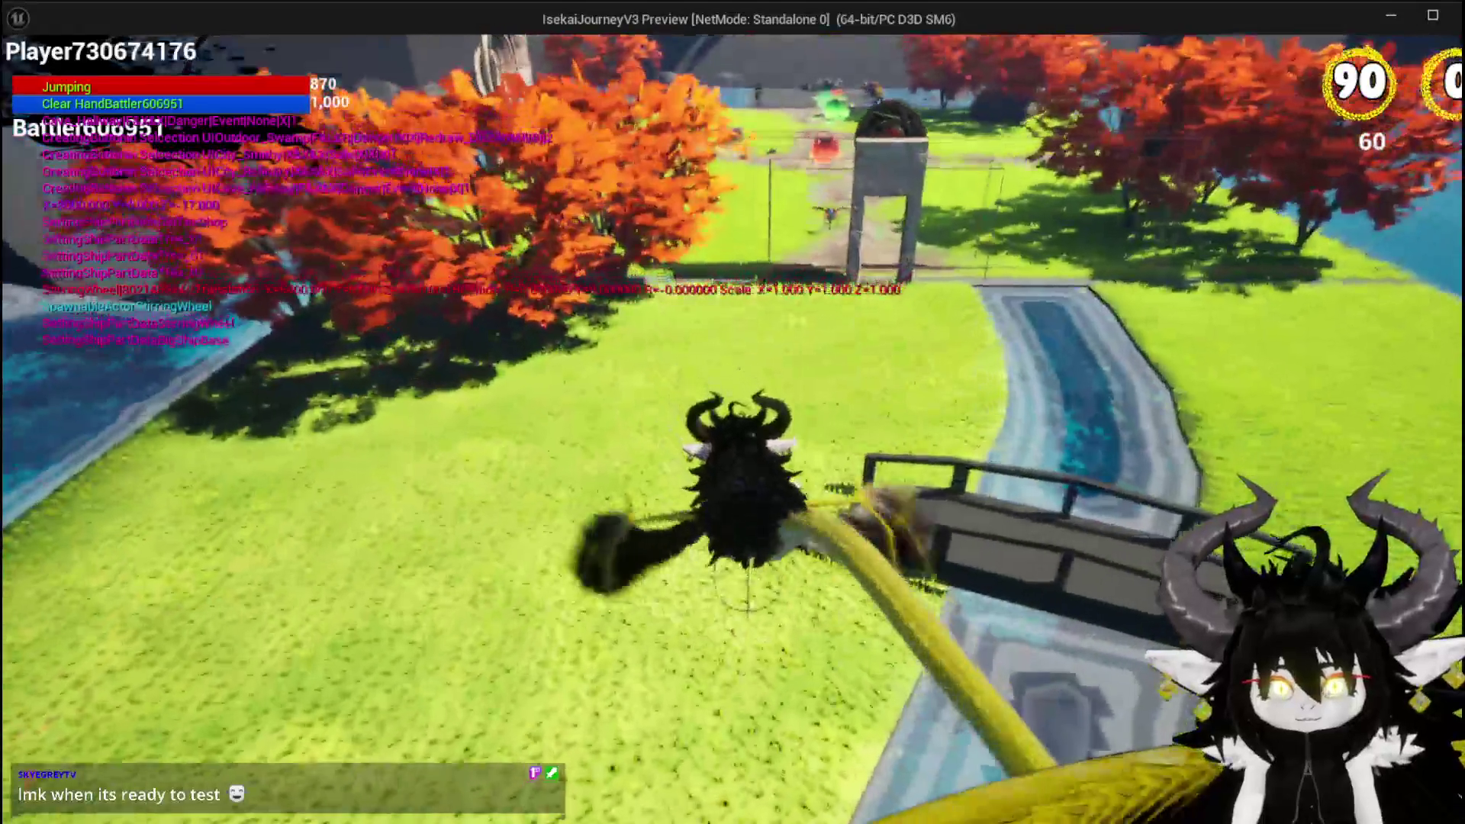
key(space)
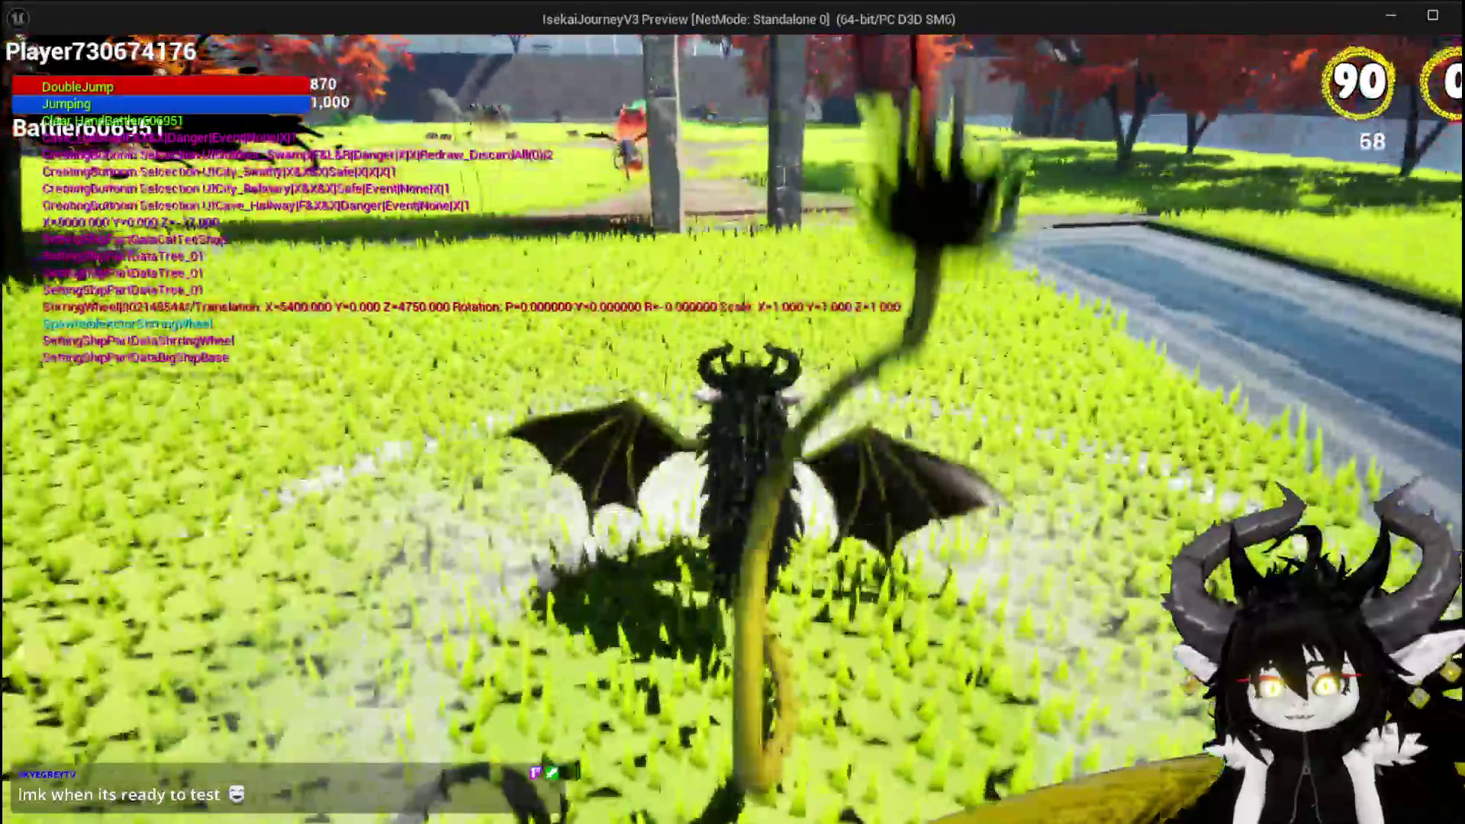
key(Escape)
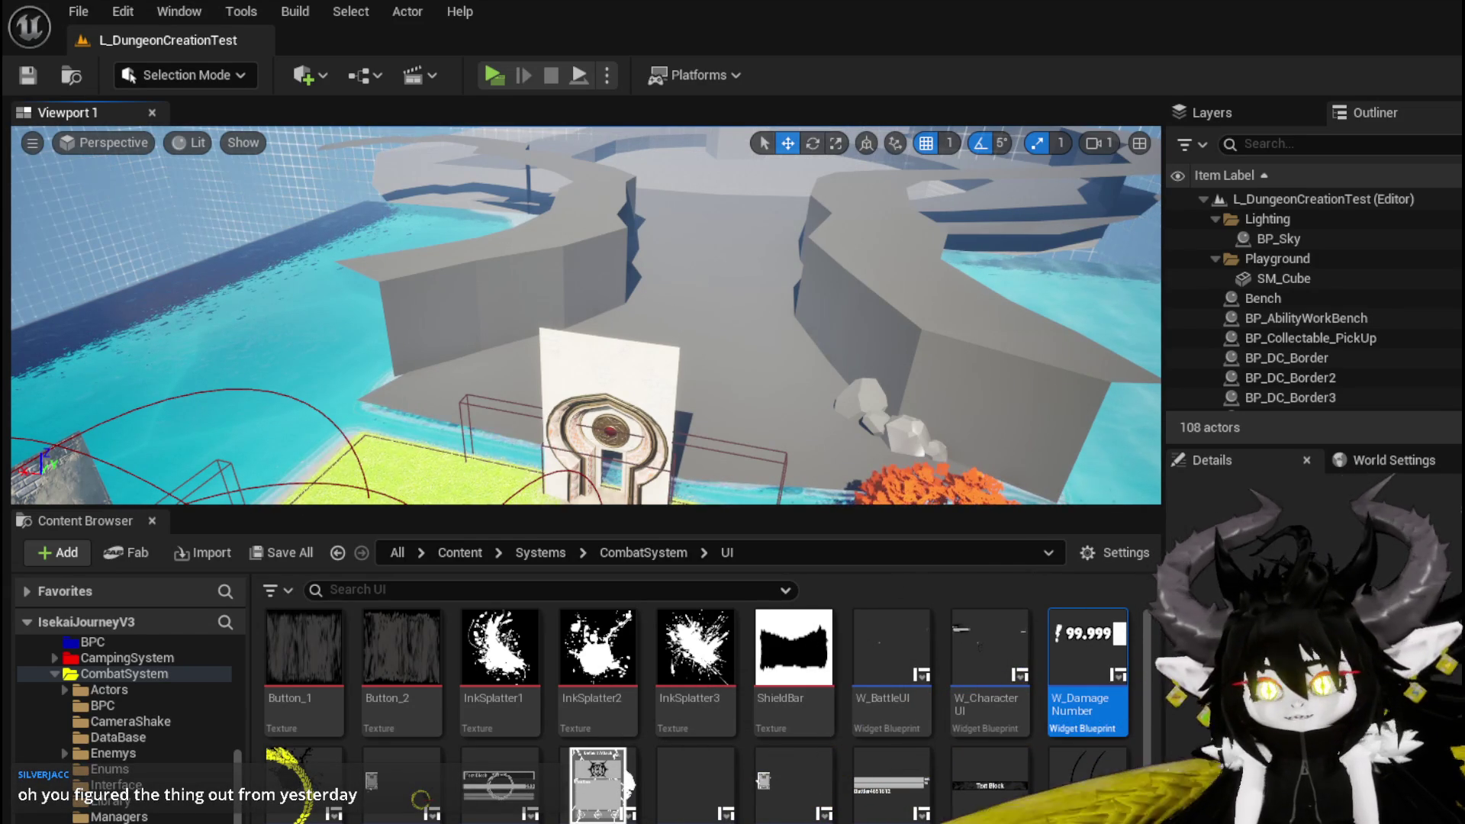
Step: Restart the playtest, take control of the character, and choose the MarketPlace location
click(498, 74)
click(659, 317)
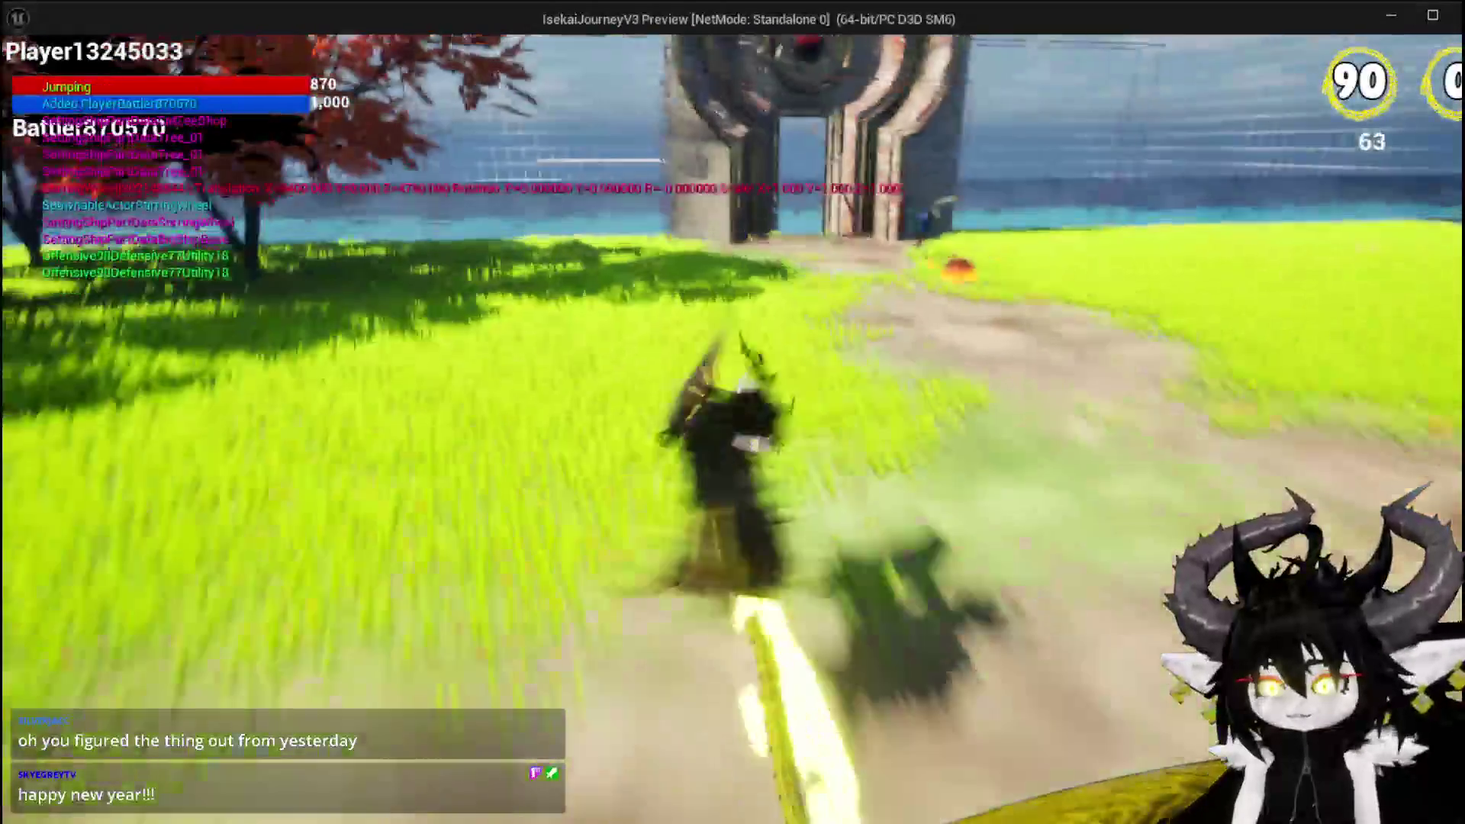
key(space)
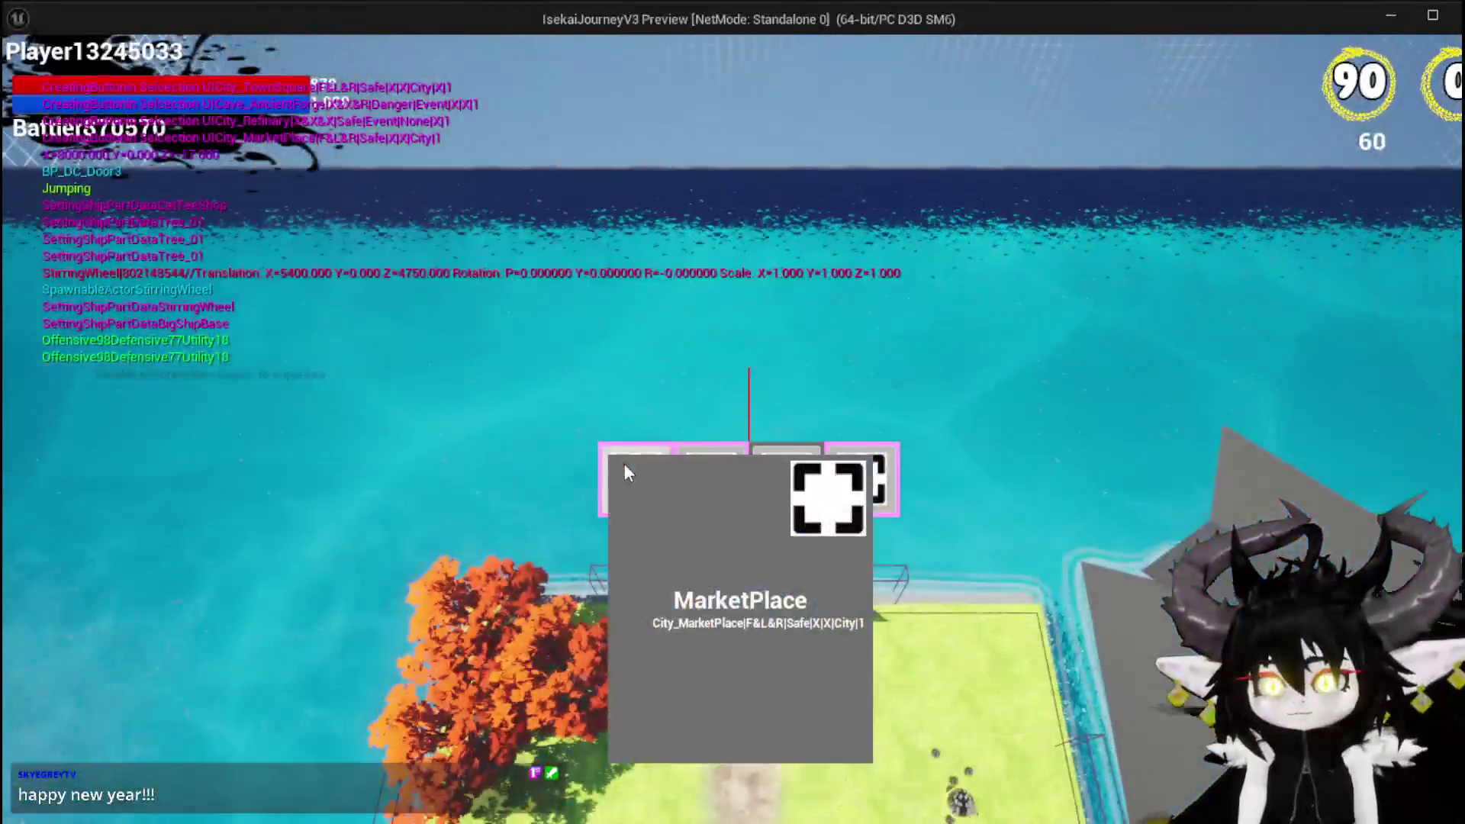
click(624, 466)
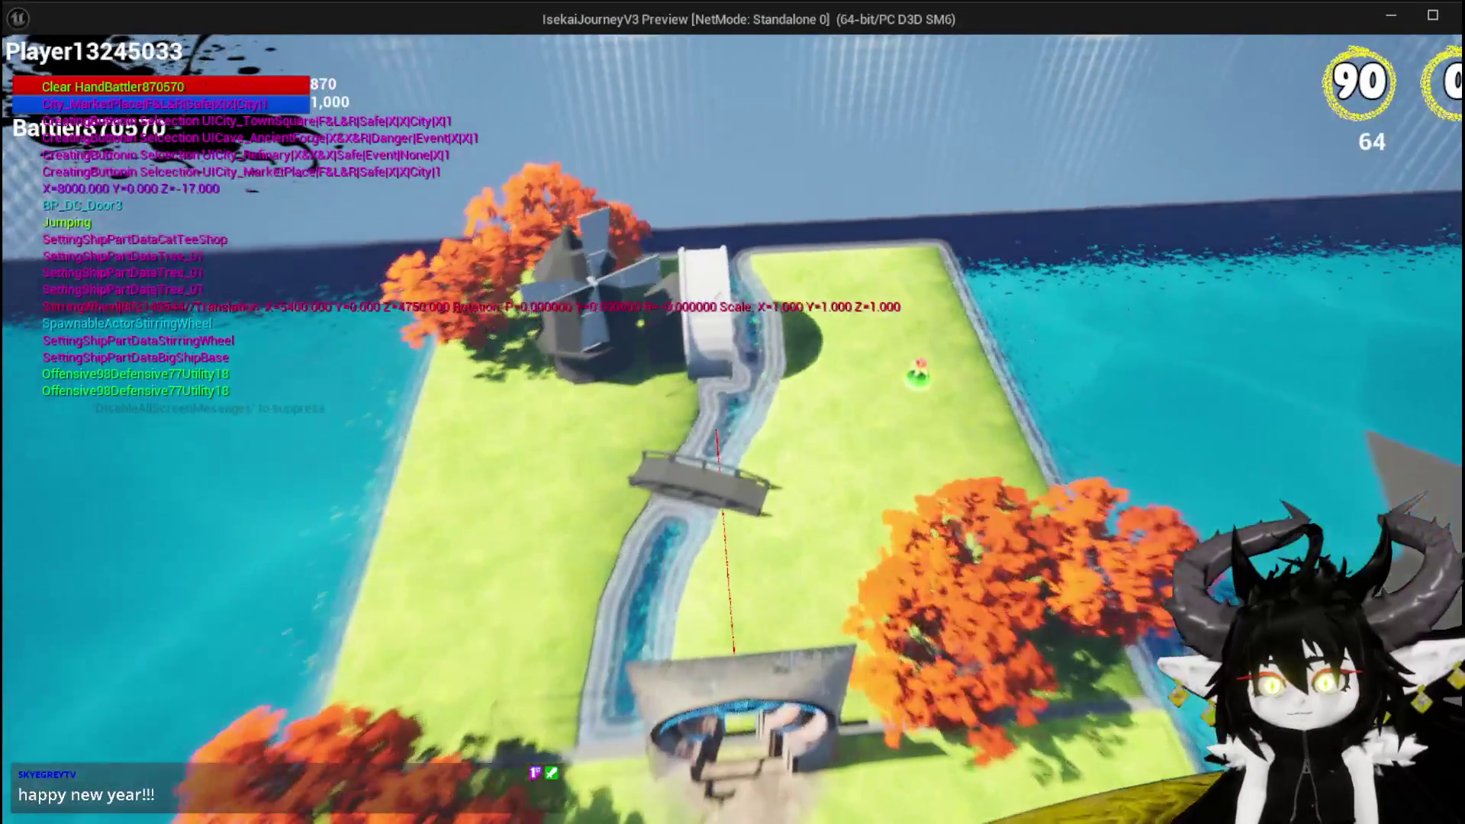
Step: Run across the grass, leap over the water, bridge and pool, then return to the editor
key(w)
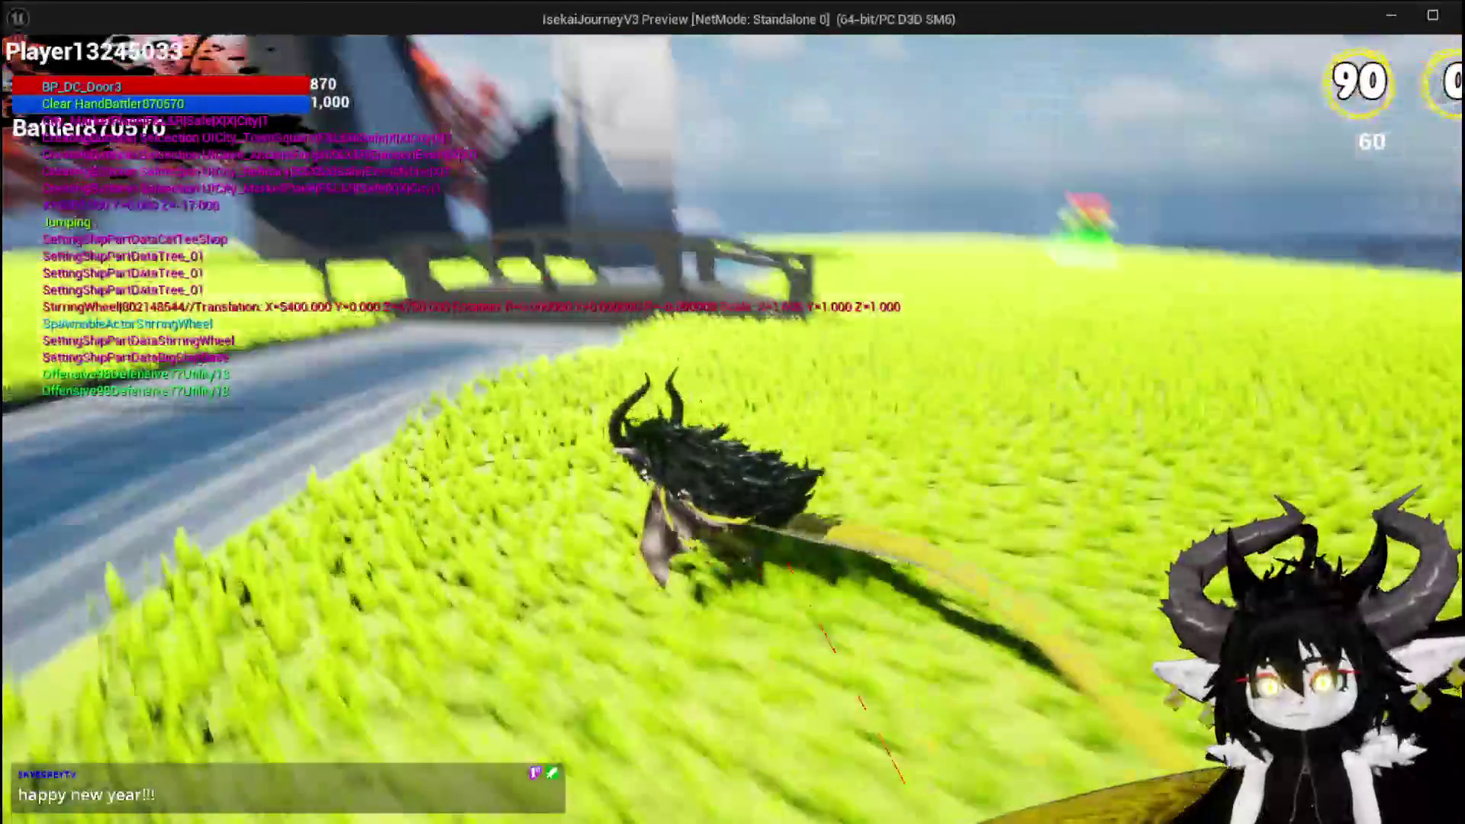
key(w)
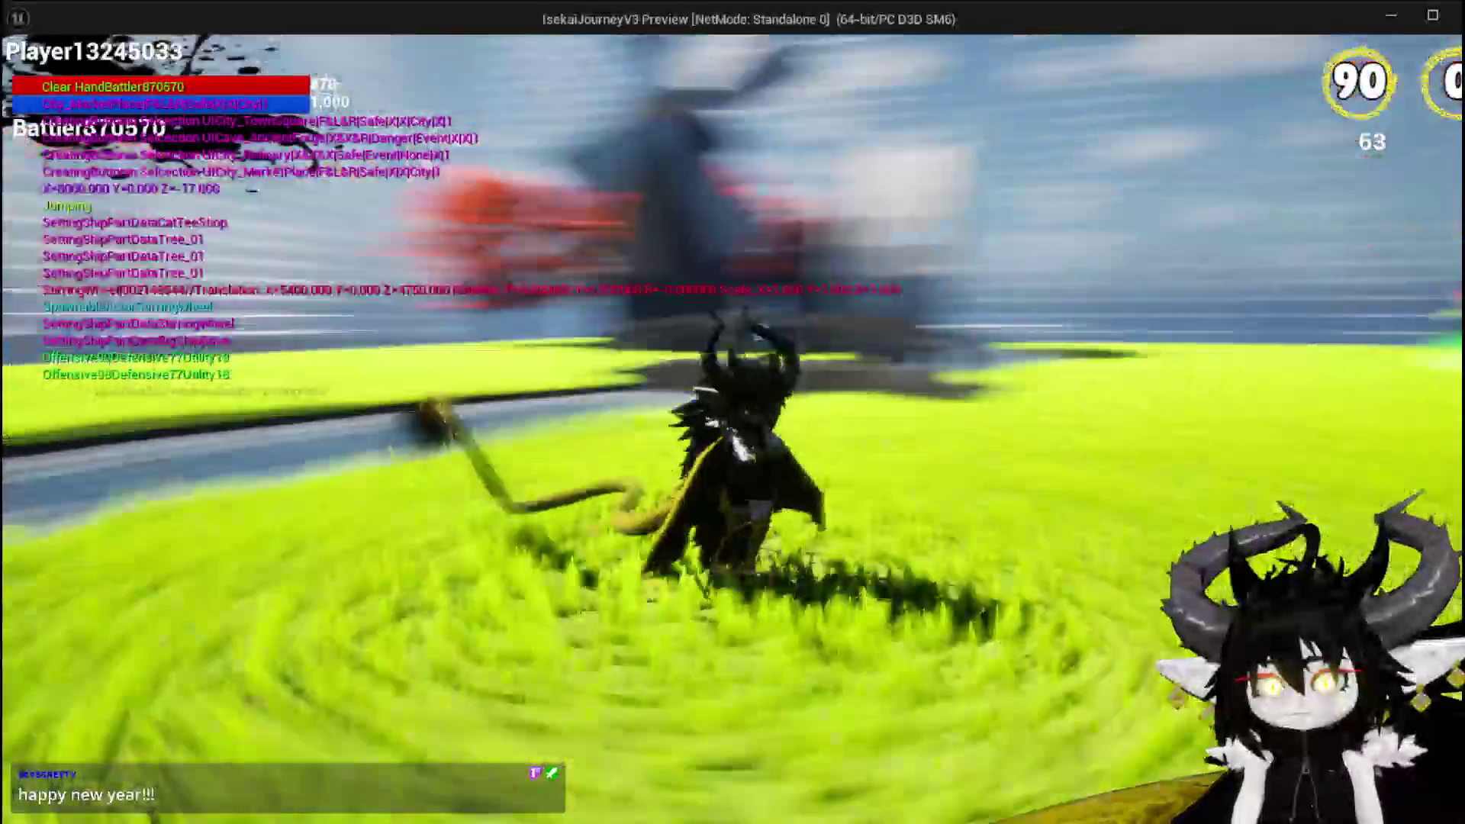
key(space)
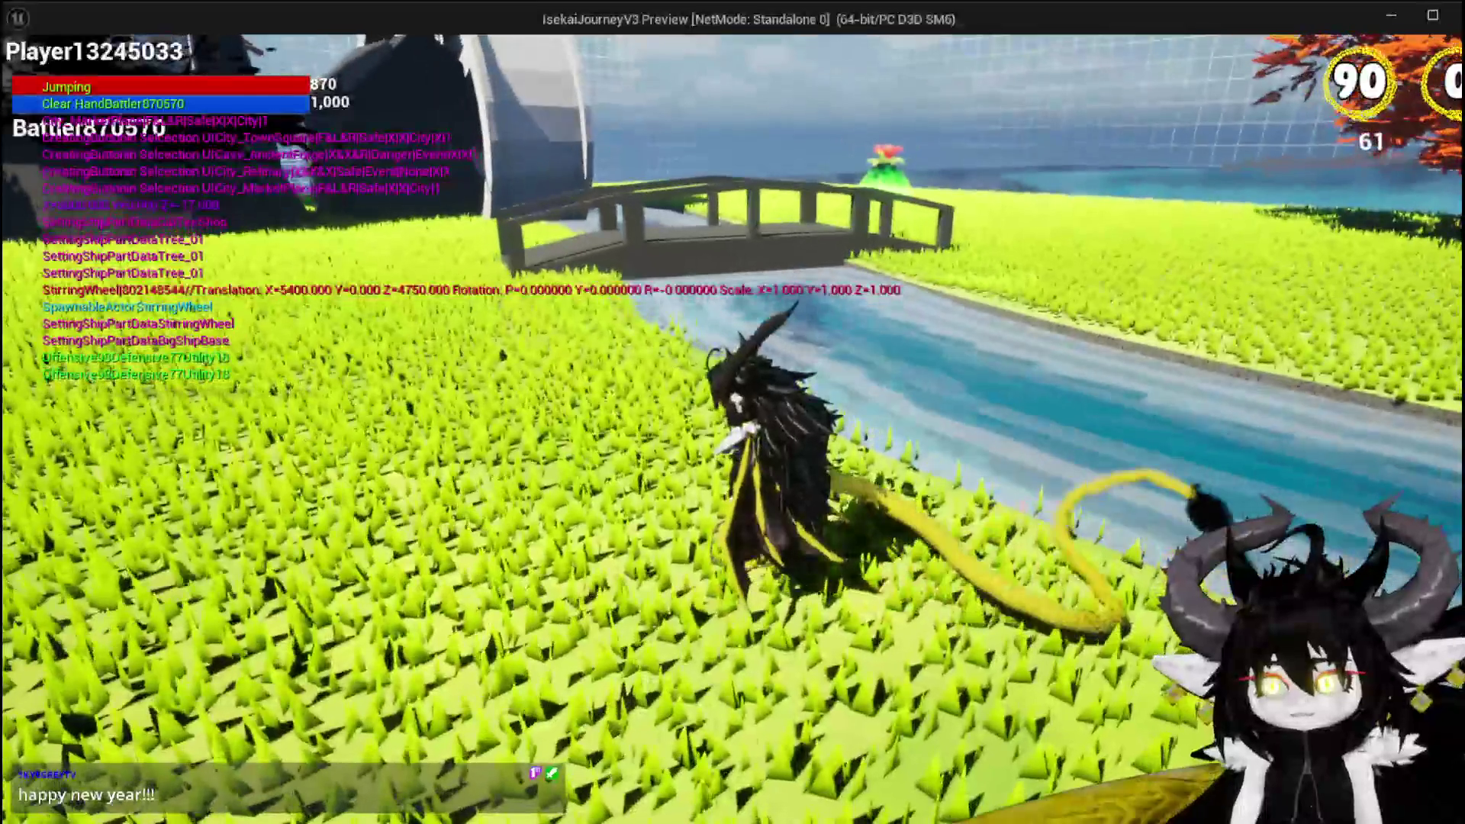
key(space)
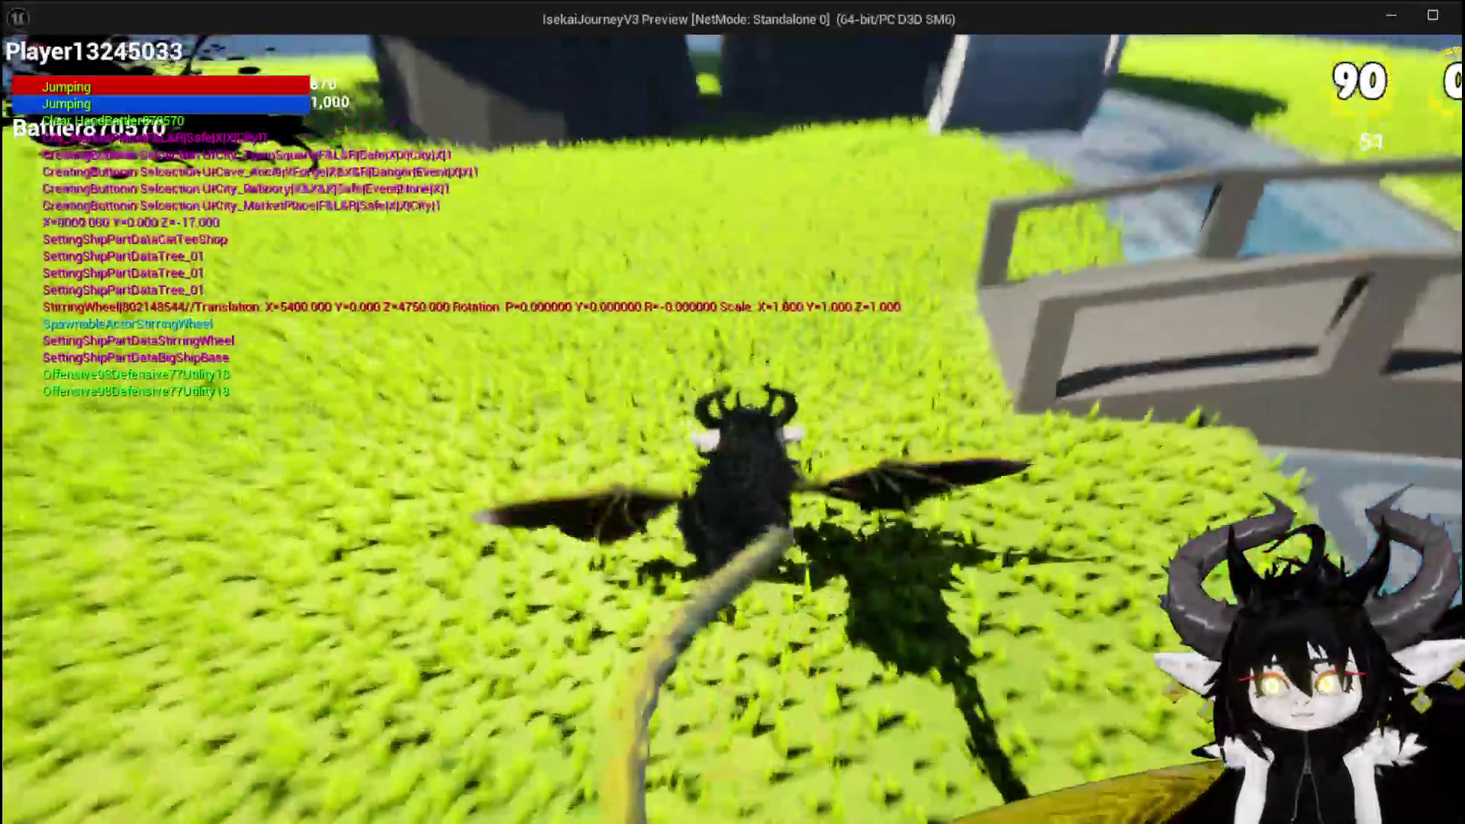
key(space)
key(space)
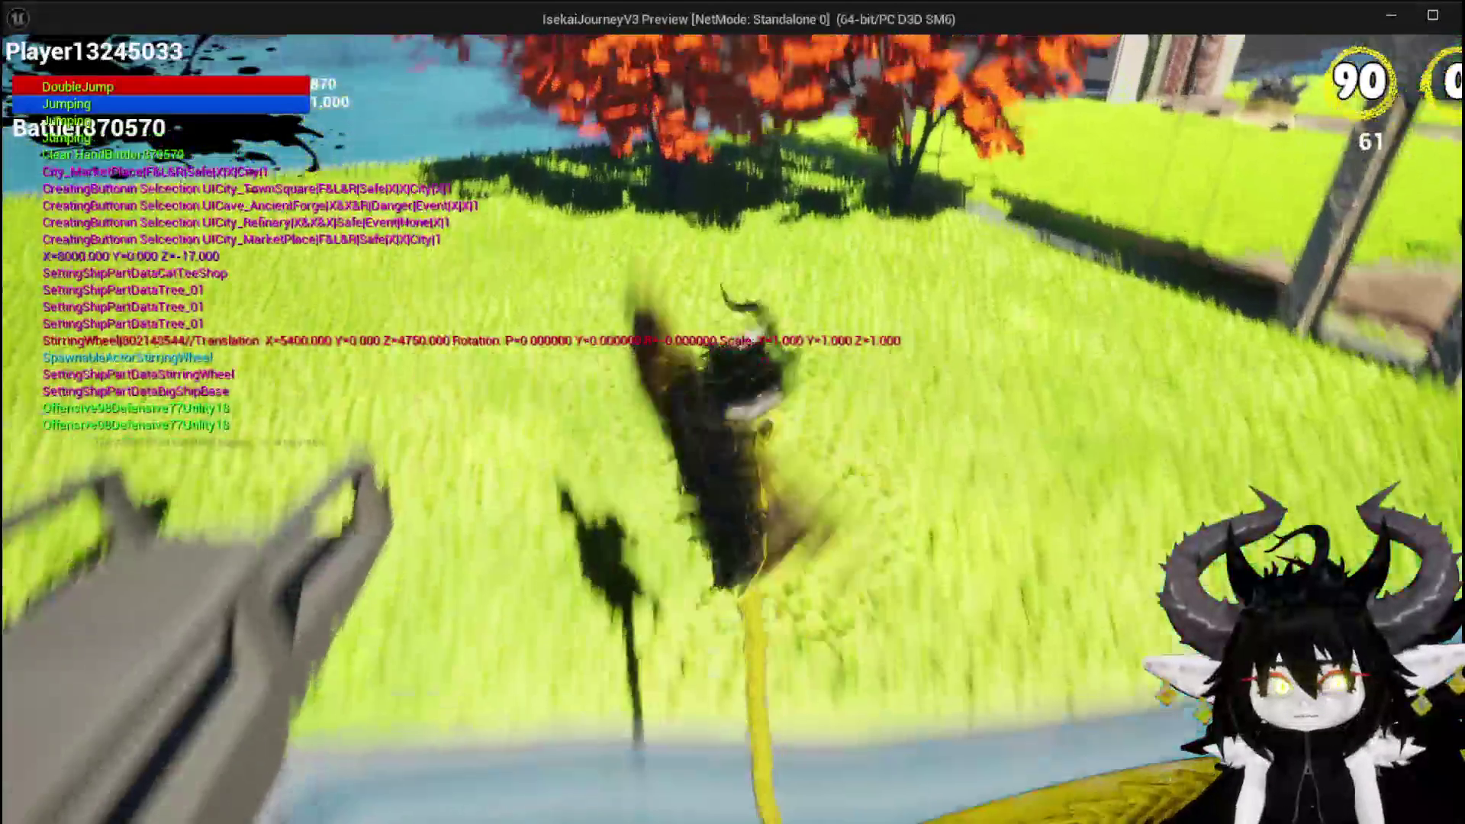
key(alt+Tab)
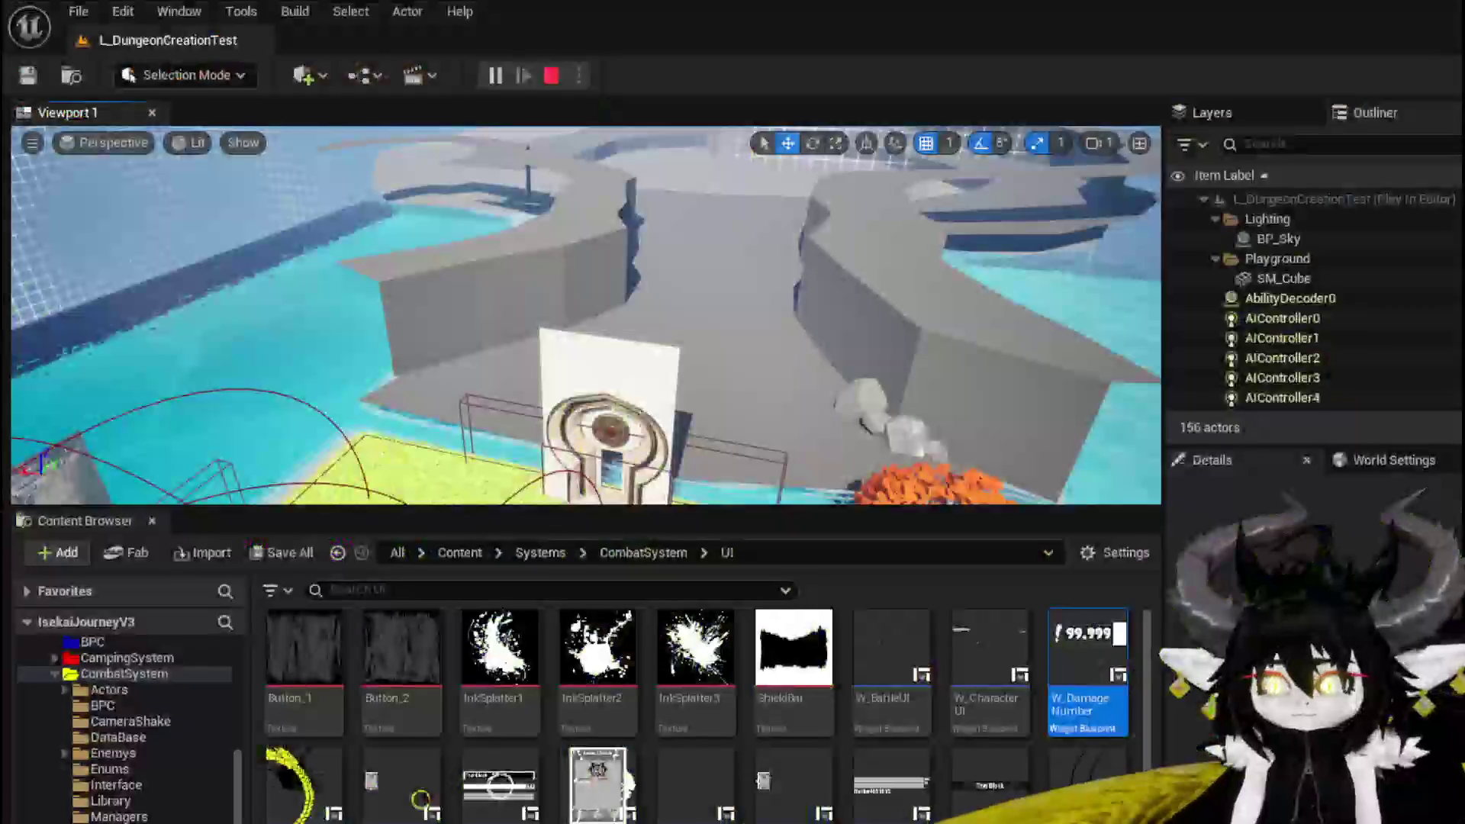